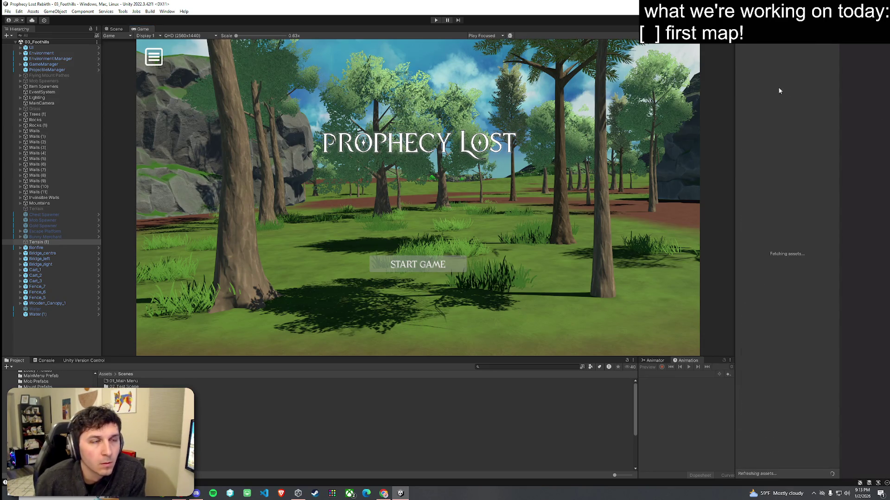
Widen the Package Manager list panel and angle the Scene view toward the red circular clearing.
{"action": "left_click_drag", "start_coordinate": [735, 106], "coordinate": [658, 106]}
{"action": "left_click", "coordinate": [103, 28]}
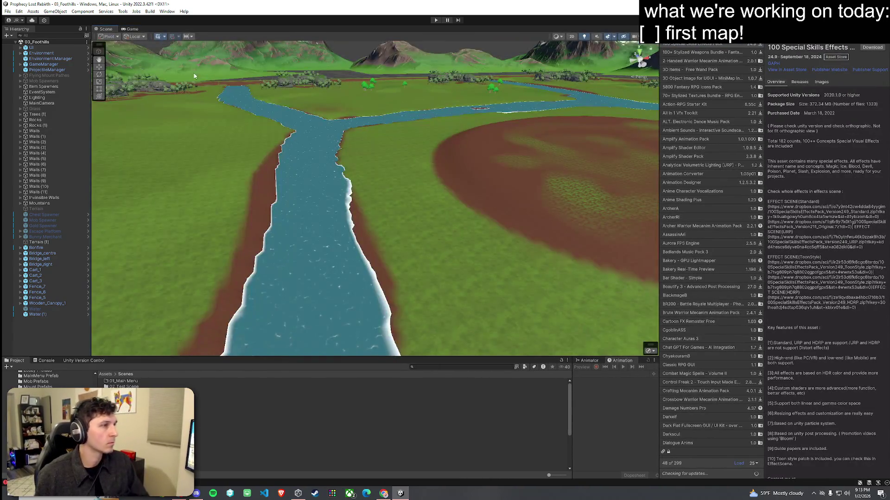
{"action": "mouse_move", "coordinate": [194, 75]}
{"action": "left_mouse_down"}
{"action": "mouse_move", "coordinate": [345, 133]}
{"action": "mouse_move", "coordinate": [387, 120]}
{"action": "left_mouse_up"}
{"action": "left_click", "coordinate": [8, 12]}
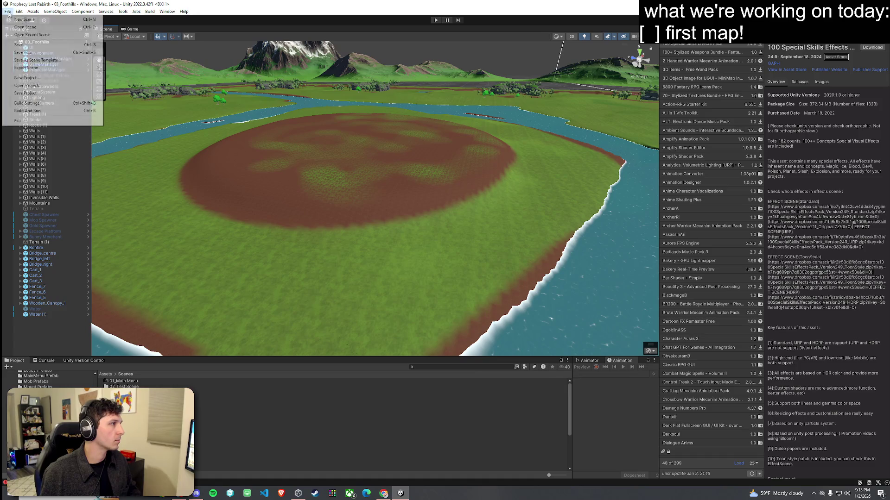
{"action": "left_click", "coordinate": [8, 11]}
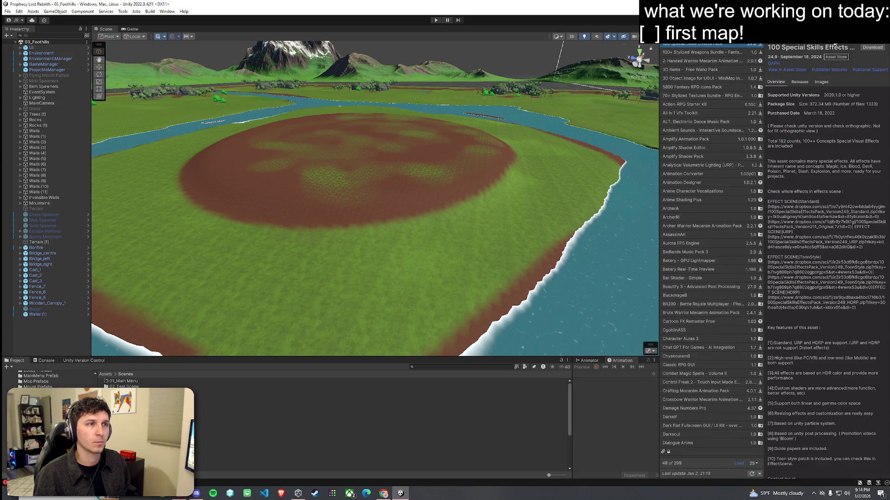
Show all packages instead of 25 and open the Dark Flat Fullscreen GUI / UI Kit details.
{"action": "left_click", "coordinate": [754, 463]}
{"action": "left_click", "coordinate": [760, 466]}
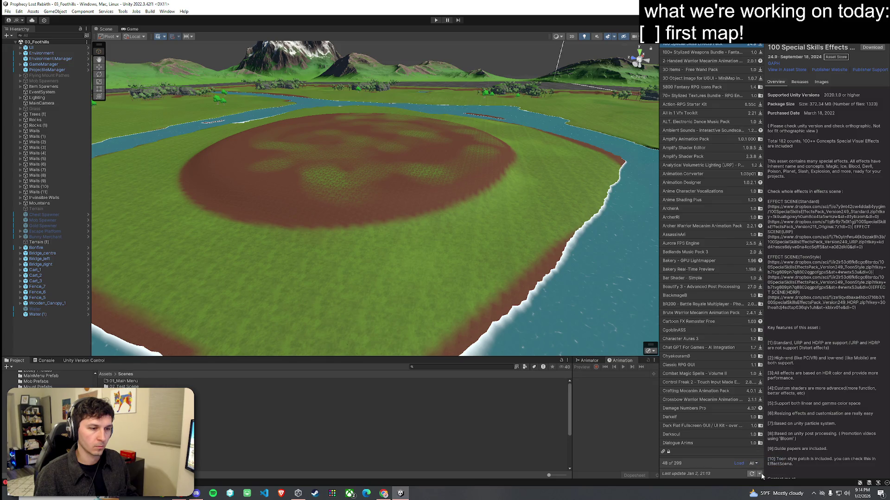
{"action": "left_click", "coordinate": [732, 425]}
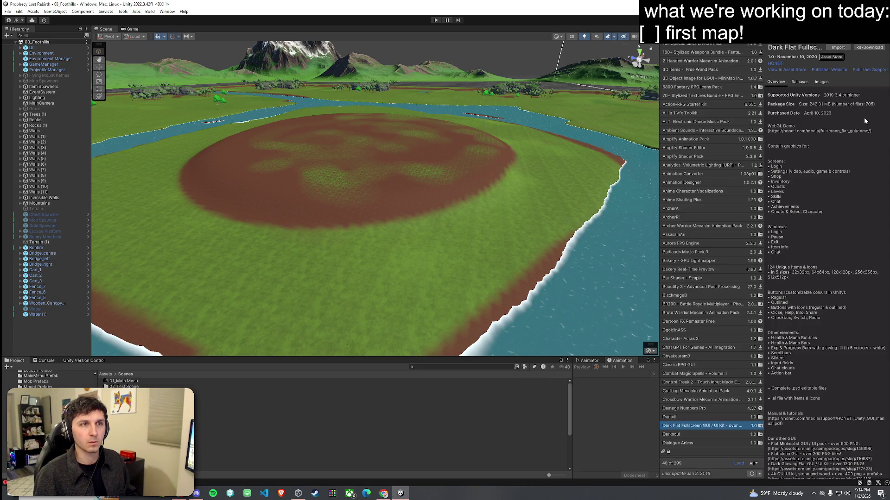
Turn the Scene view so the river shows at left, save the scene, and switch to the Game title screen.
{"action": "key", "text": "alt+Tab"}
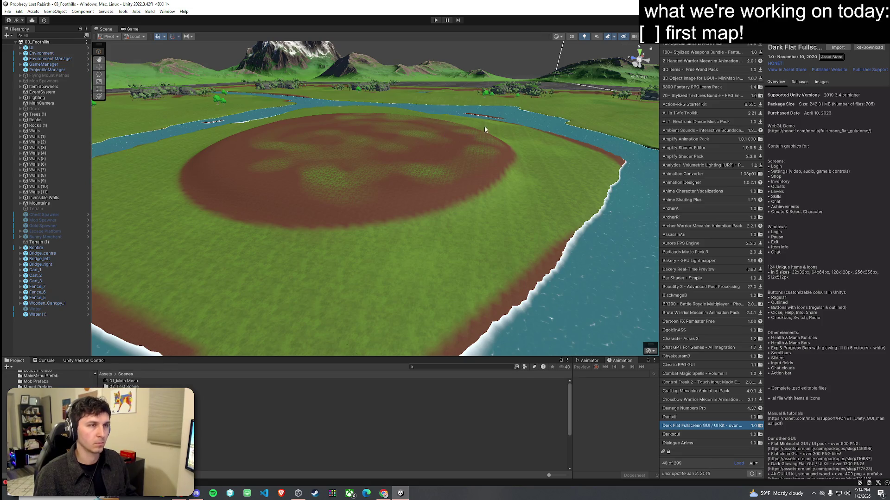
{"action": "left_click", "coordinate": [7, 11]}
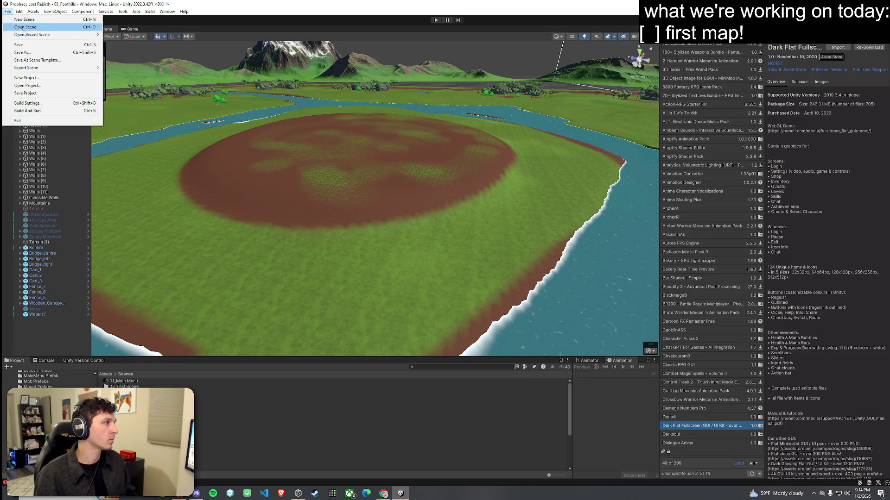
{"action": "left_click", "coordinate": [332, 76]}
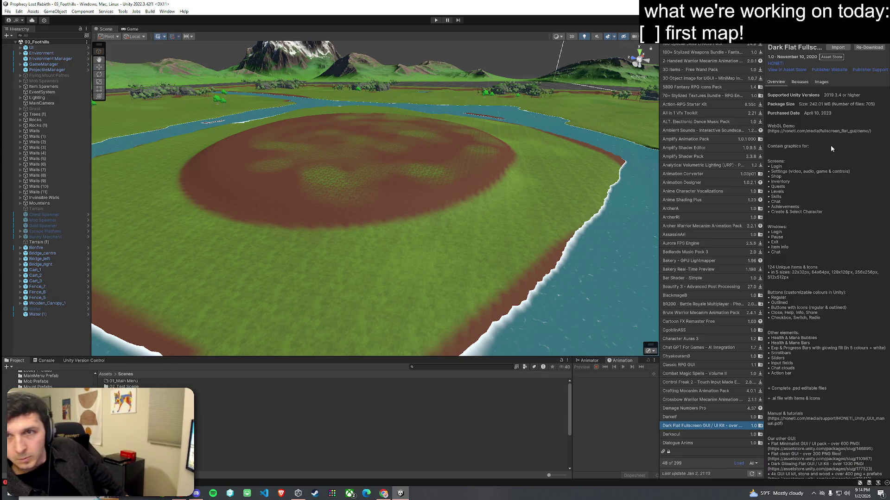
{"action": "key", "text": "alt+Tab"}
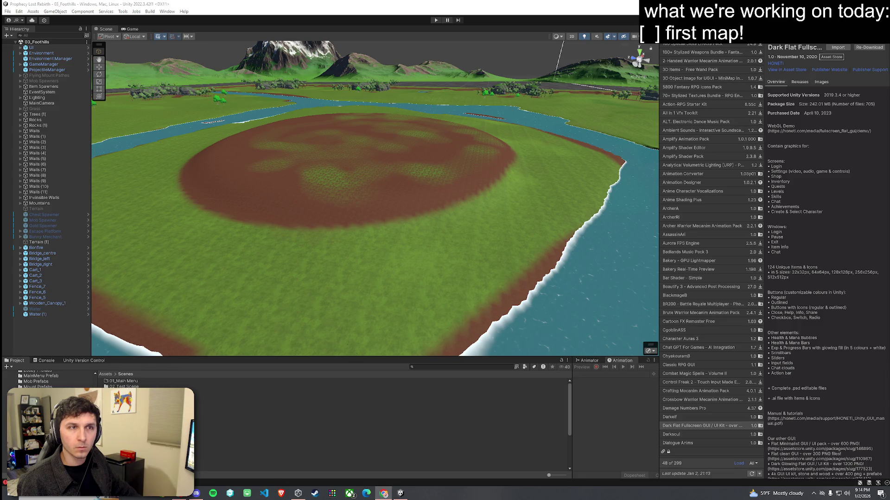
{"action": "scroll", "coordinate": [407, 168], "scroll_direction": "up", "scroll_amount": 2}
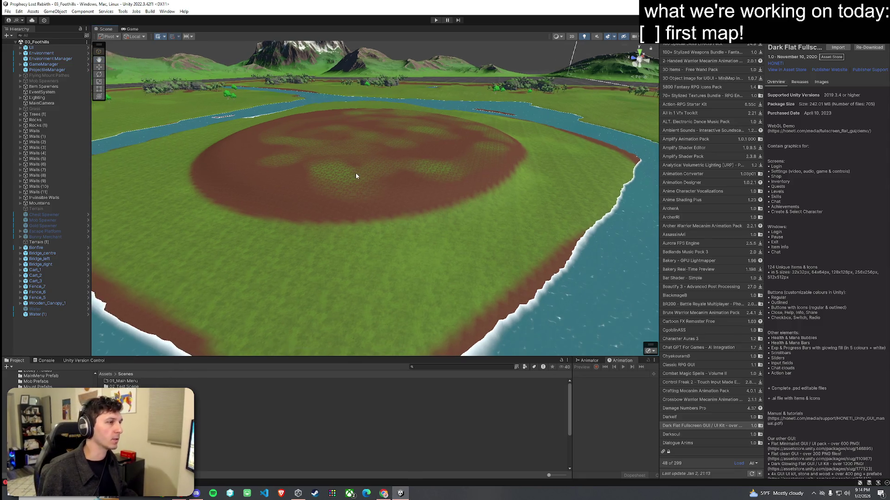
{"action": "left_click_drag", "start_coordinate": [355, 176], "coordinate": [312, 184]}
{"action": "left_click", "coordinate": [7, 11]}
{"action": "left_click", "coordinate": [18, 44]}
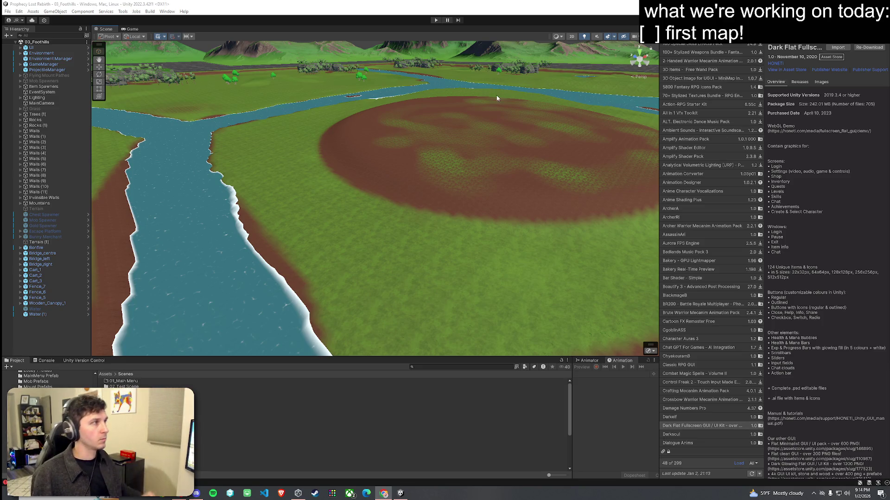
{"action": "left_click", "coordinate": [131, 29]}
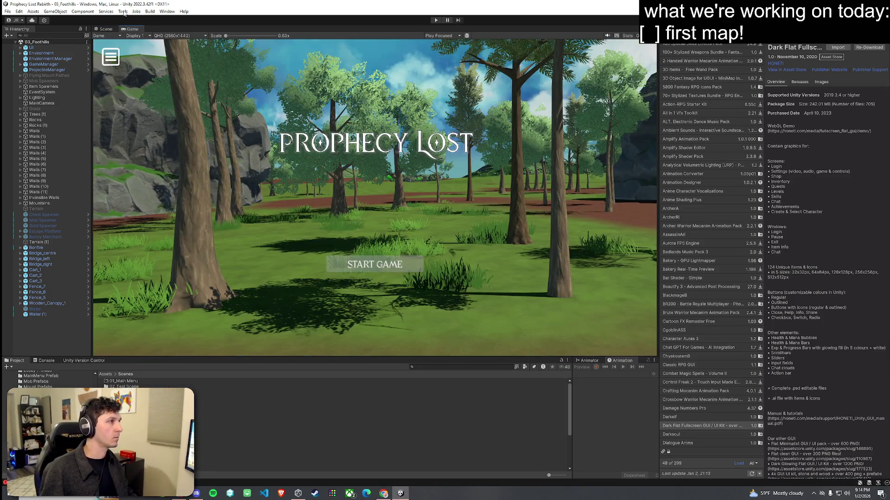
Toggle Tools > Always Play From Scene 0, then orbit the Scene view toward the mountains and river.
{"action": "left_click", "coordinate": [135, 12]}
{"action": "mouse_move", "coordinate": [122, 12]}
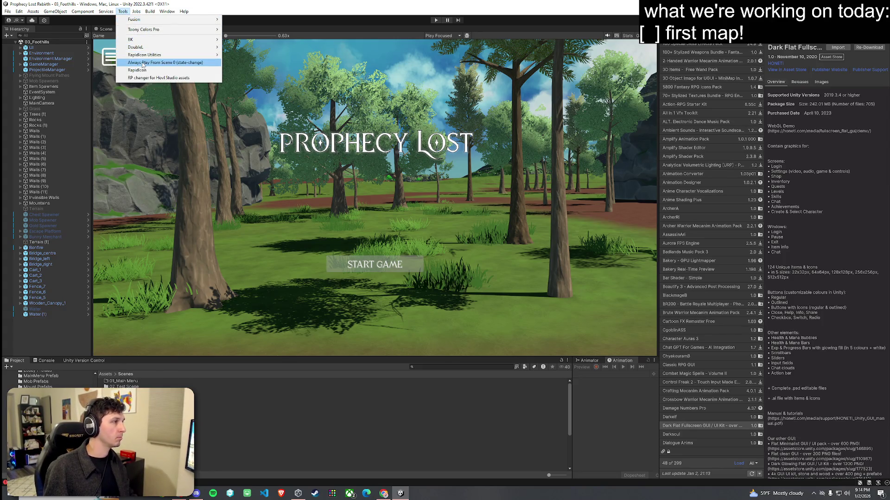
{"action": "left_click", "coordinate": [143, 62]}
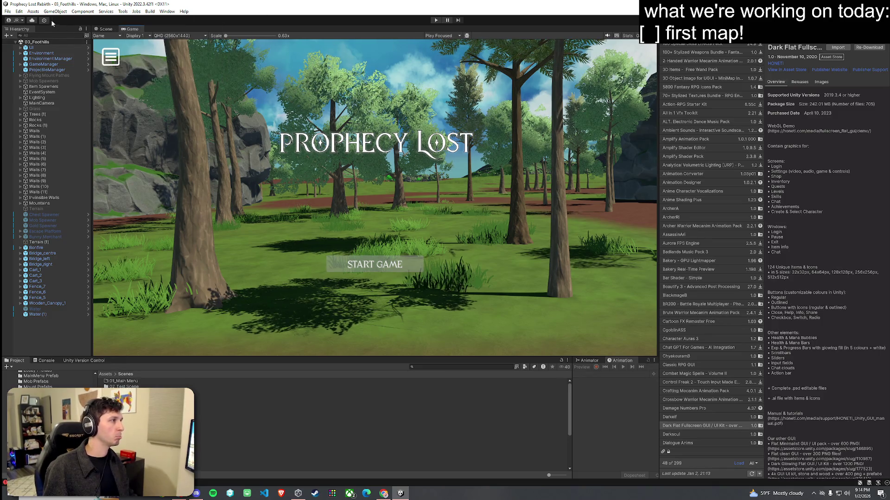
{"action": "left_click", "coordinate": [8, 11]}
{"action": "left_click", "coordinate": [106, 29]}
{"action": "mouse_move", "coordinate": [325, 185]}
{"action": "left_mouse_down"}
{"action": "mouse_move", "coordinate": [339, 193]}
{"action": "mouse_move", "coordinate": [463, 148]}
{"action": "mouse_move", "coordinate": [658, 112]}
{"action": "mouse_move", "coordinate": [382, 180]}
{"action": "mouse_move", "coordinate": [340, 155]}
{"action": "mouse_move", "coordinate": [338, 140]}
{"action": "mouse_move", "coordinate": [337, 169]}
{"action": "left_mouse_up"}
Select the terrain in Paint Trees mode, browse BigTree1 and BirchTree01, and erase the bright-green tree cluster.
{"action": "left_click", "coordinate": [674, 29]}
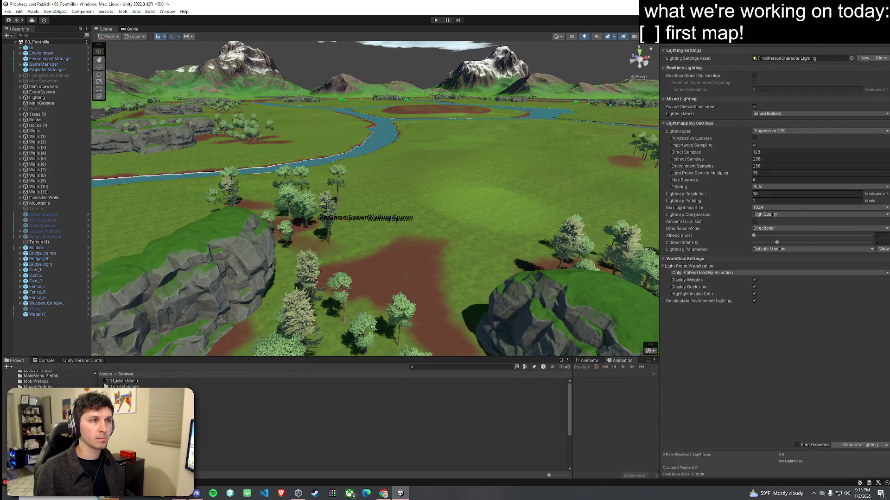
{"action": "left_click", "coordinate": [478, 190]}
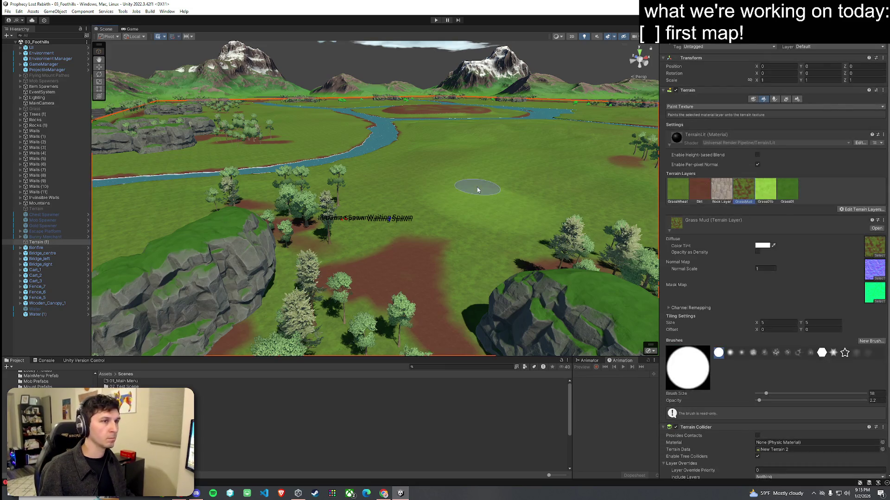
{"action": "left_click", "coordinate": [774, 99]}
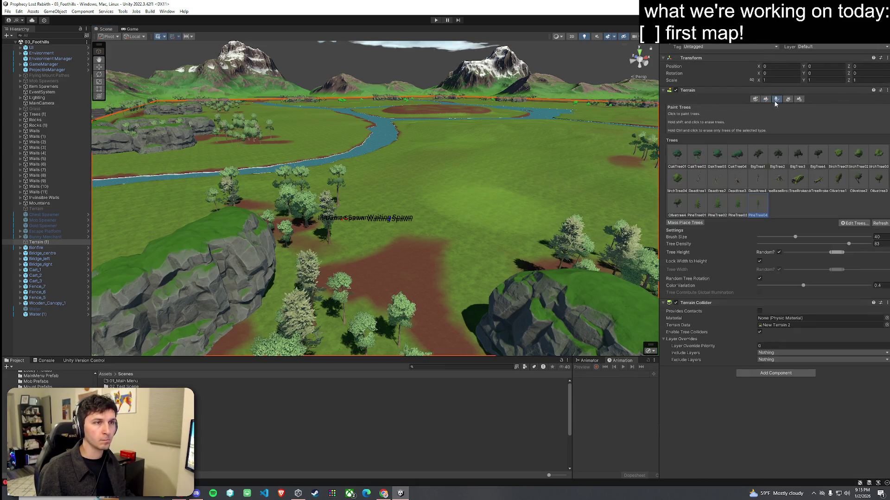
{"action": "left_click", "coordinate": [758, 159]}
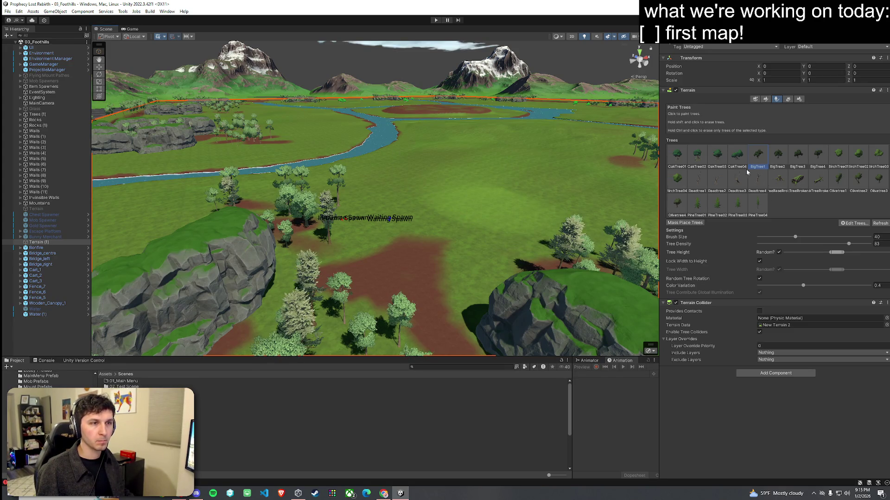
{"action": "left_click", "coordinate": [838, 158]}
{"action": "scroll", "coordinate": [564, 223], "scroll_direction": "up", "scroll_amount": 10}
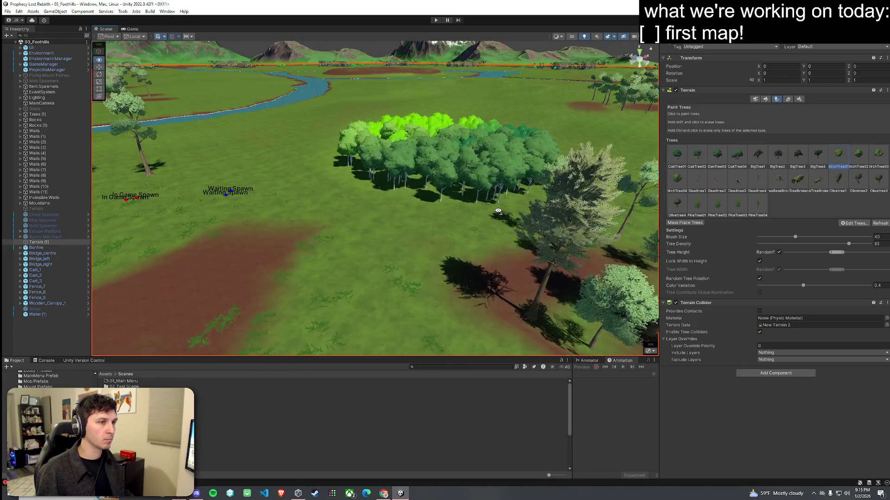
{"action": "left_click", "coordinate": [499, 211], "text": "ctrl"}
Choose OakTree03 at tree density 10, painting and then erasing a small test patch.
{"action": "left_click", "coordinate": [715, 162]}
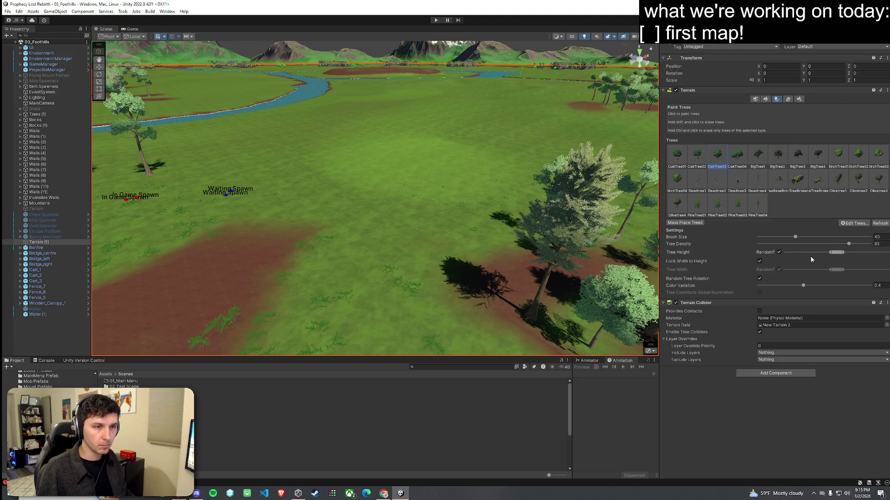
{"action": "mouse_move", "coordinate": [811, 243]}
{"action": "left_mouse_down"}
{"action": "mouse_move", "coordinate": [758, 244]}
{"action": "mouse_move", "coordinate": [829, 241]}
{"action": "left_mouse_up"}
{"action": "left_click", "coordinate": [406, 175]}
{"action": "left_click", "coordinate": [433, 187], "text": "ctrl"}
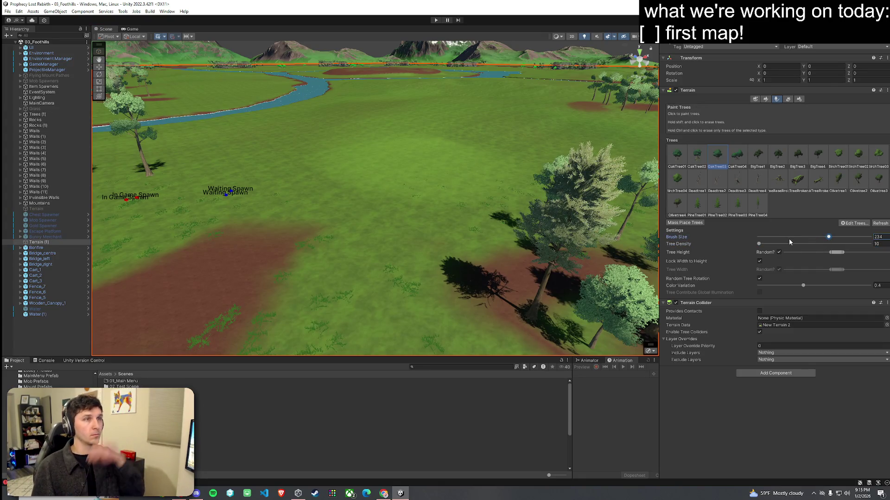
Shrink the tree brush to size 5, undo a trial cluster, and paint four single OakTree03 trees.
{"action": "left_click", "coordinate": [770, 237]}
{"action": "left_click", "coordinate": [389, 177]}
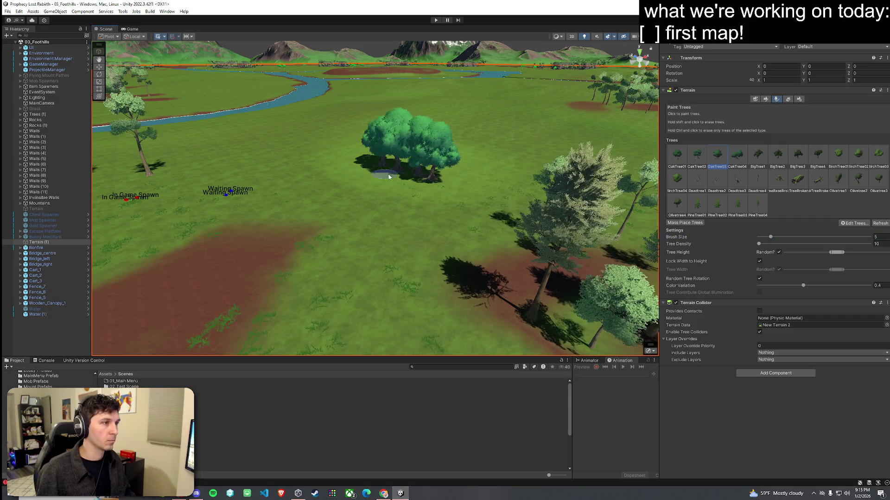
{"action": "key", "text": "ctrl+z"}
{"action": "left_click", "coordinate": [457, 141]}
{"action": "left_click", "coordinate": [362, 158]}
{"action": "left_click", "coordinate": [297, 139]}
{"action": "left_click", "coordinate": [387, 116]}
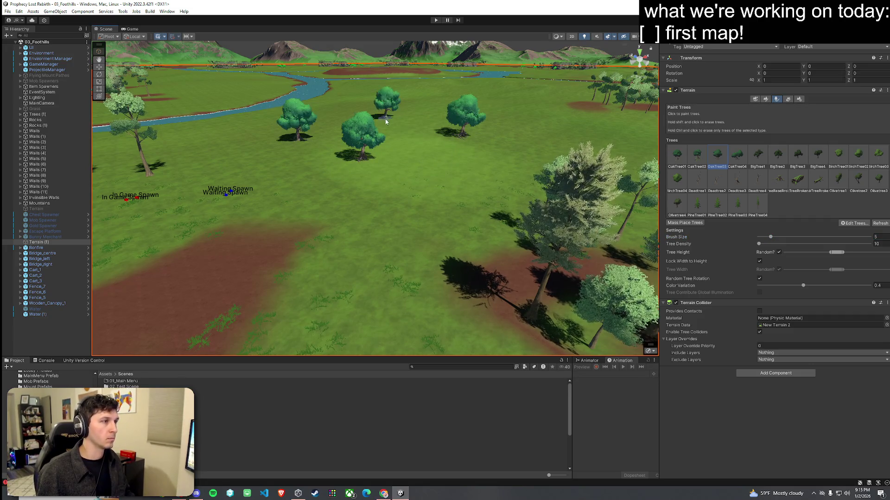
Paint three OakTree01 trees and five OakTree02 trees across the grass field.
{"action": "left_click", "coordinate": [501, 172]}
{"action": "left_click", "coordinate": [523, 110]}
{"action": "left_click", "coordinate": [576, 111]}
{"action": "left_click", "coordinate": [677, 156]}
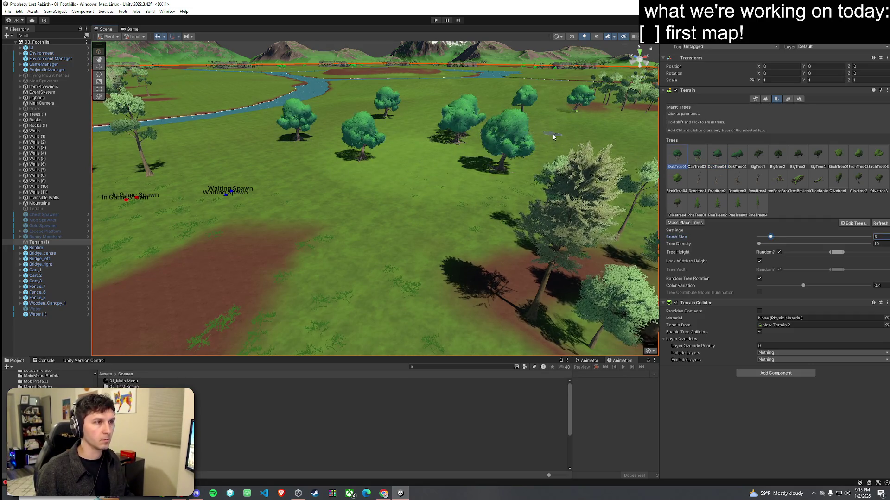
{"action": "left_click", "coordinate": [556, 125]}
{"action": "left_click", "coordinate": [415, 121]}
{"action": "left_click", "coordinate": [435, 146]}
{"action": "left_click", "coordinate": [697, 157]}
{"action": "left_click", "coordinate": [472, 91]}
{"action": "left_click", "coordinate": [388, 109]}
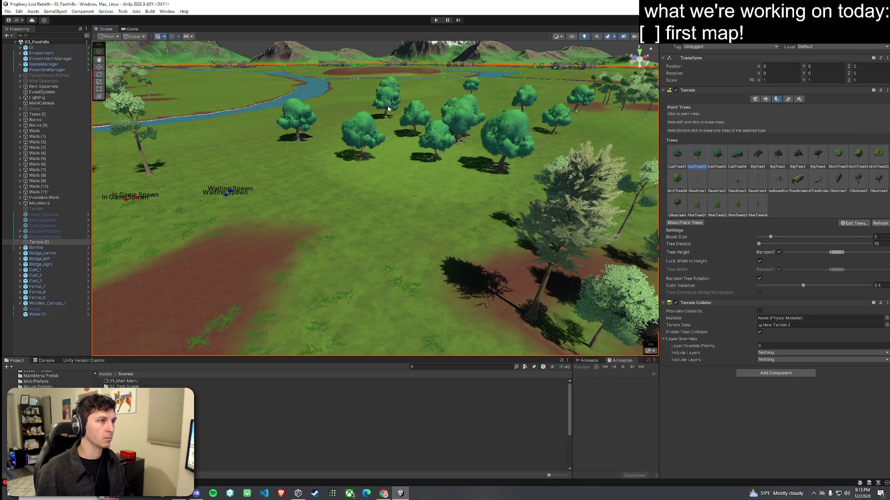
From a new angle over the field, paint four more OakTree01 trees on the grass.
{"action": "mouse_move", "coordinate": [388, 109]}
{"action": "left_mouse_down"}
{"action": "mouse_move", "coordinate": [445, 173]}
{"action": "mouse_move", "coordinate": [359, 165]}
{"action": "left_mouse_up"}
{"action": "left_click_drag", "start_coordinate": [447, 192], "coordinate": [556, 186]}
{"action": "left_click", "coordinate": [737, 157]}
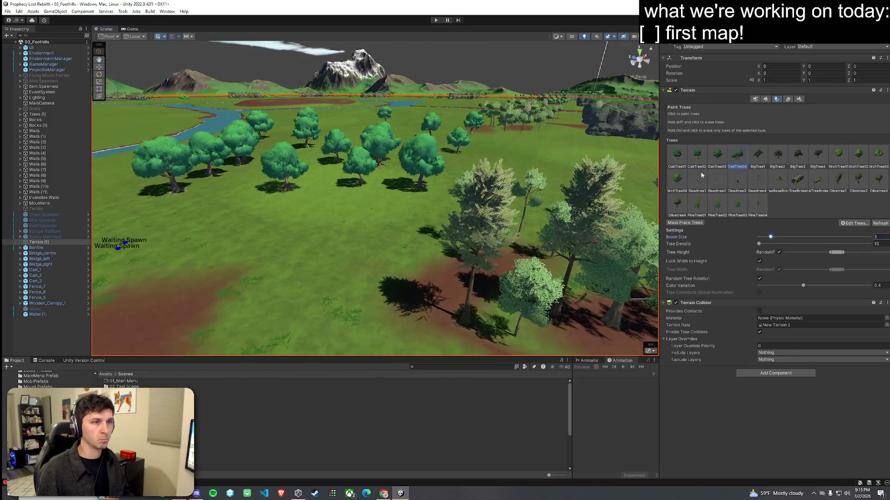
{"action": "left_click", "coordinate": [676, 156]}
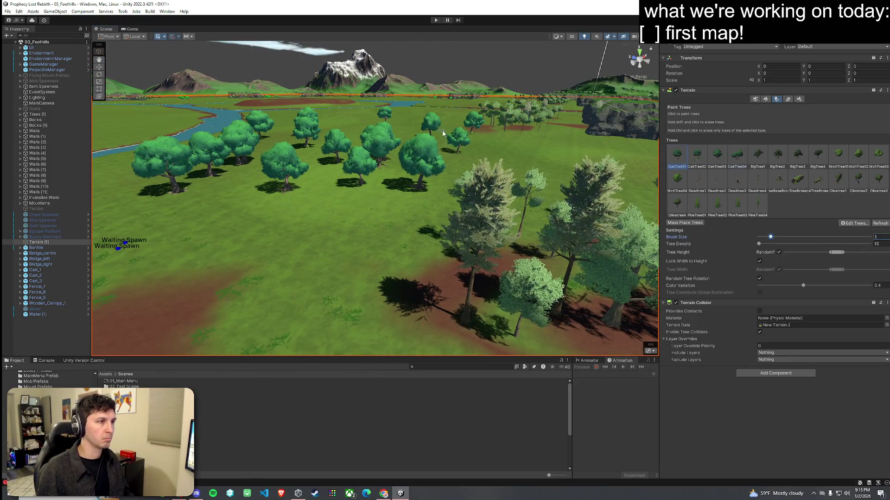
{"action": "left_click", "coordinate": [323, 119]}
{"action": "left_click", "coordinate": [514, 132]}
{"action": "left_click", "coordinate": [301, 160]}
{"action": "left_click", "coordinate": [257, 169]}
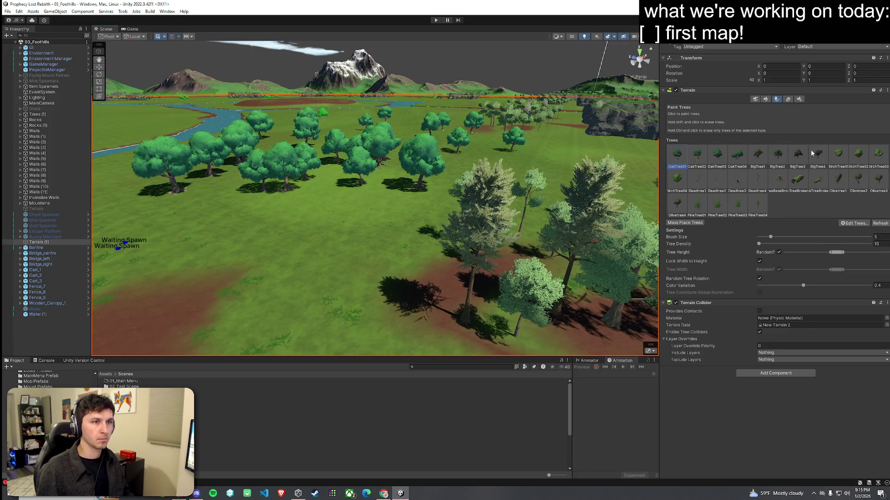
Paint two large BigTree3 trees among the oaks, fly to the terrain edge, and undo them.
{"action": "left_click", "coordinate": [797, 156]}
{"action": "left_click", "coordinate": [393, 190]}
{"action": "left_click", "coordinate": [280, 139]}
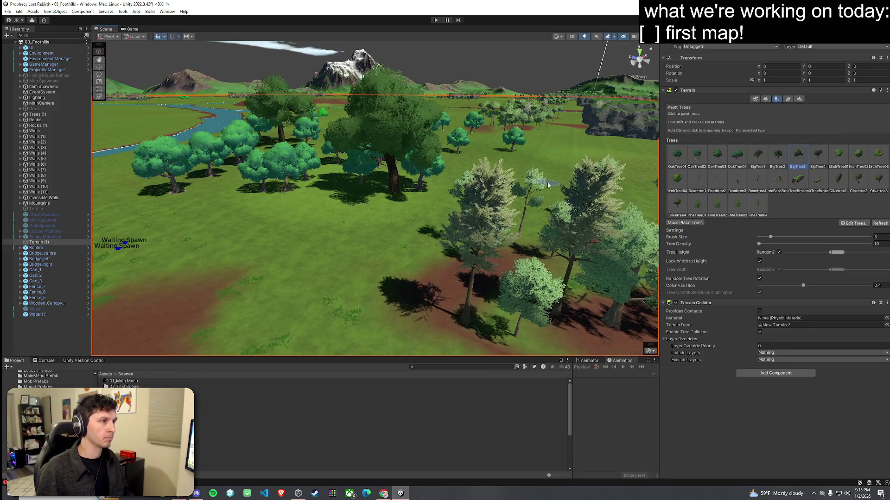
{"action": "mouse_move", "coordinate": [547, 185]}
{"action": "left_mouse_down"}
{"action": "mouse_move", "coordinate": [337, 206]}
{"action": "mouse_move", "coordinate": [482, 163]}
{"action": "left_mouse_up"}
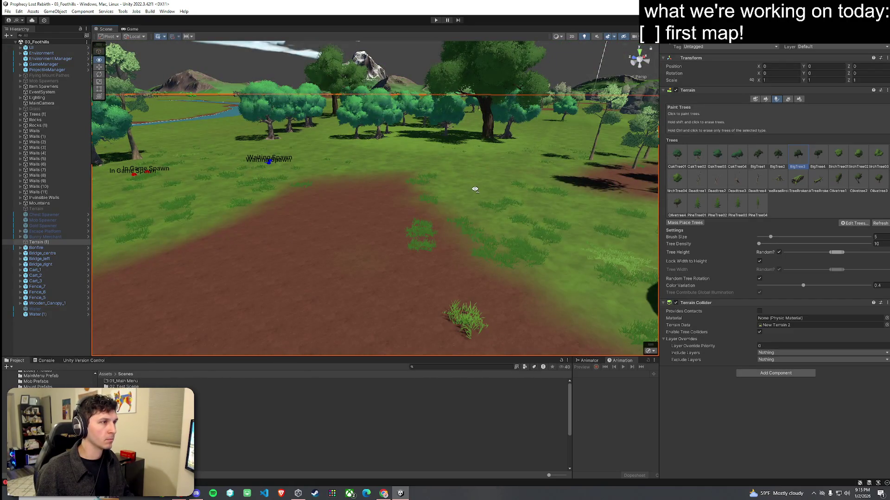
{"action": "mouse_move", "coordinate": [425, 212]}
{"action": "left_mouse_down"}
{"action": "mouse_move", "coordinate": [419, 226]}
{"action": "mouse_move", "coordinate": [429, 208]}
{"action": "mouse_move", "coordinate": [435, 236]}
{"action": "mouse_move", "coordinate": [393, 192]}
{"action": "mouse_move", "coordinate": [379, 202]}
{"action": "mouse_move", "coordinate": [367, 193]}
{"action": "mouse_move", "coordinate": [420, 193]}
{"action": "mouse_move", "coordinate": [397, 204]}
{"action": "mouse_move", "coordinate": [383, 241]}
{"action": "mouse_move", "coordinate": [394, 236]}
{"action": "left_mouse_up"}
{"action": "key", "text": "ctrl+z"}
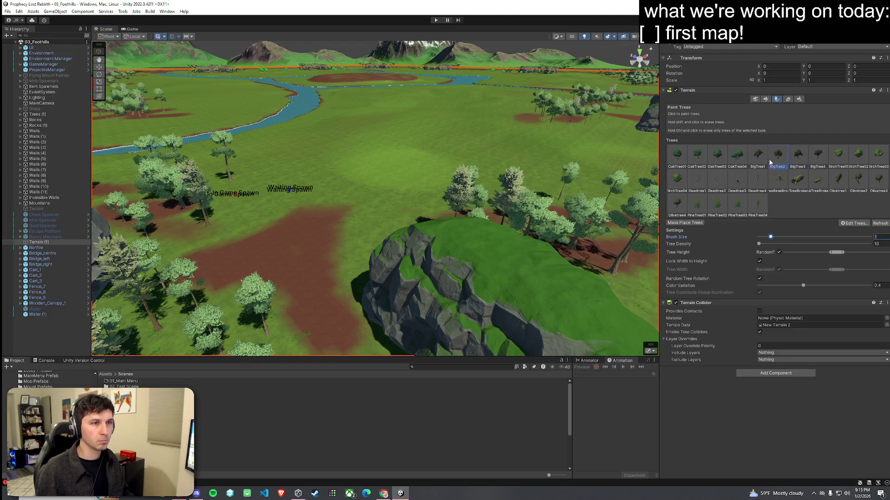
Paint three large broadleaf trees across the open field, then fly the camera down to the big oak.
{"action": "left_click", "coordinate": [321, 173]}
{"action": "left_click", "coordinate": [504, 135]}
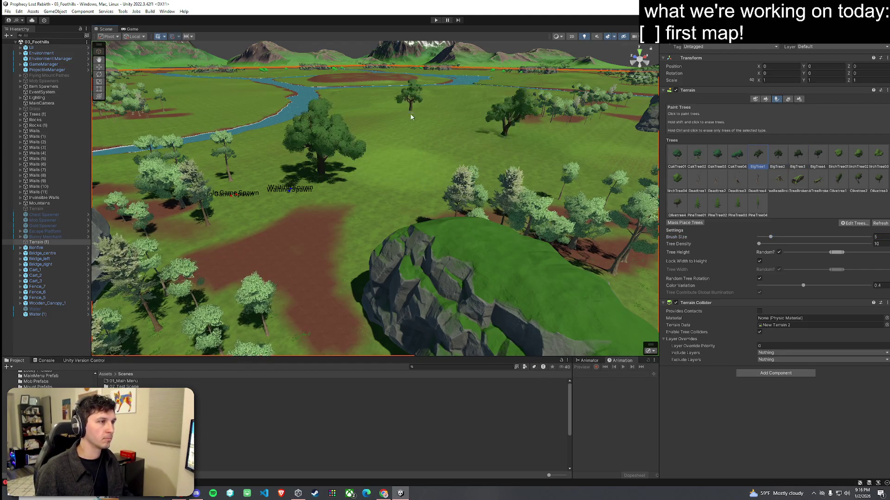
{"action": "left_click", "coordinate": [589, 189]}
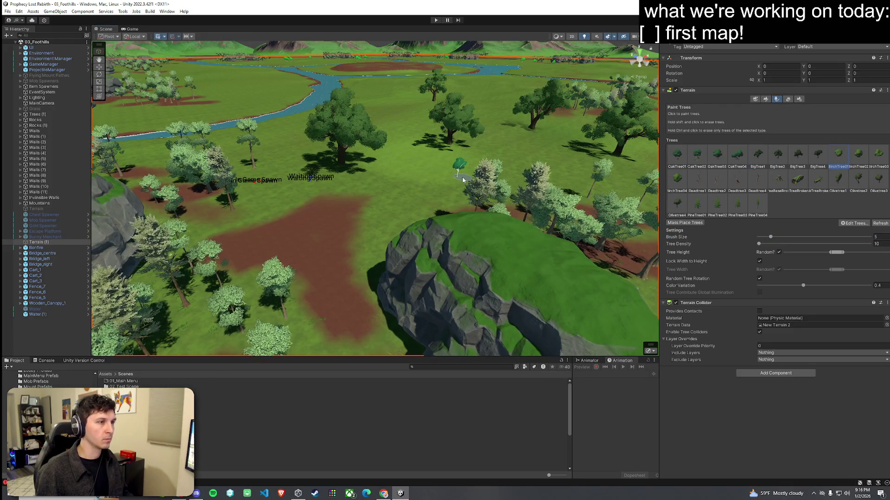
{"action": "left_click_drag", "start_coordinate": [462, 179], "coordinate": [405, 158]}
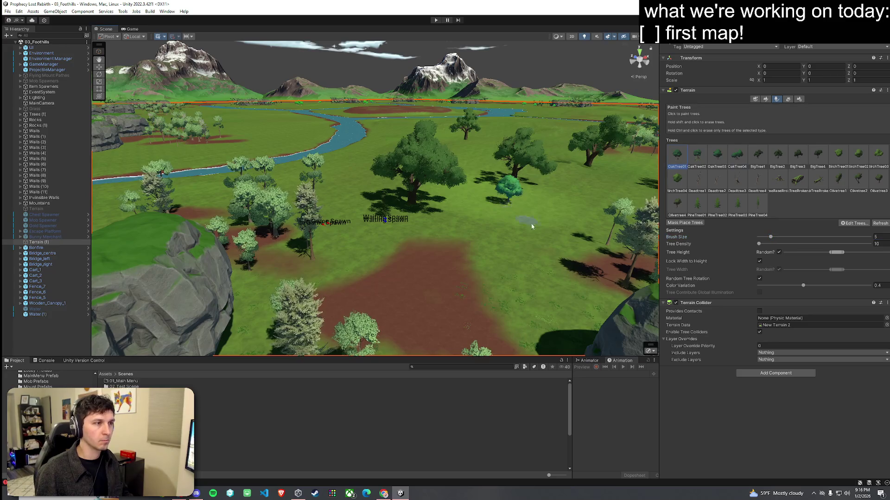
{"action": "key", "text": "w"}
{"action": "mouse_move", "coordinate": [510, 226]}
{"action": "left_mouse_down"}
{"action": "mouse_move", "coordinate": [497, 244]}
{"action": "mouse_move", "coordinate": [512, 241]}
{"action": "mouse_move", "coordinate": [532, 192]}
{"action": "mouse_move", "coordinate": [510, 201]}
{"action": "mouse_move", "coordinate": [521, 215]}
{"action": "left_mouse_up"}
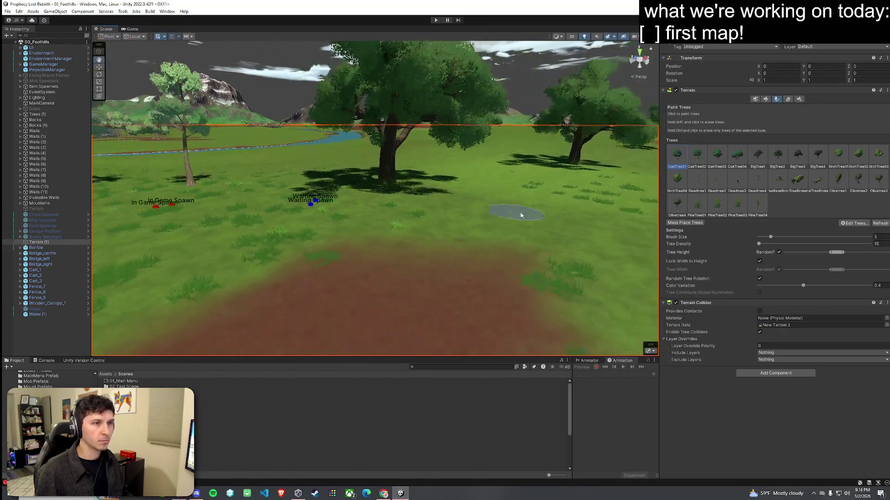
Try painting PineTree01 and PineTree02 in the field, undoing each pine.
{"action": "left_click", "coordinate": [696, 204]}
{"action": "left_click", "coordinate": [489, 228]}
{"action": "key", "text": "ctrl+z"}
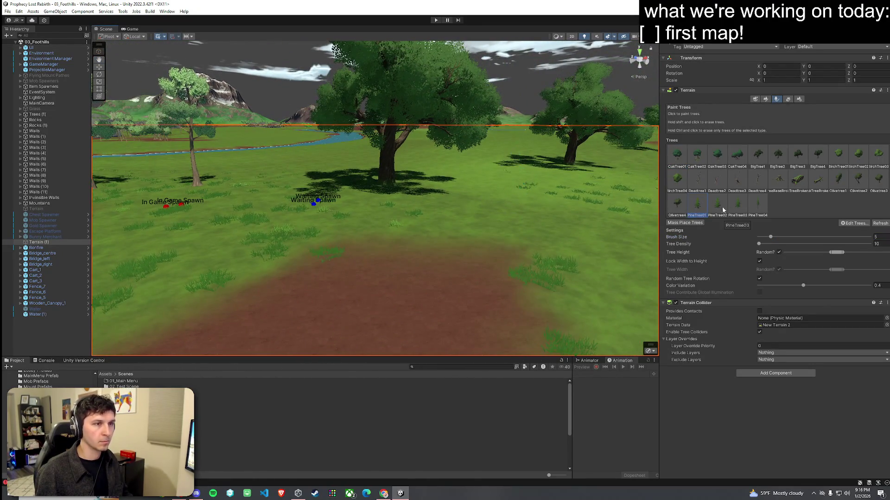
{"action": "left_click", "coordinate": [718, 206]}
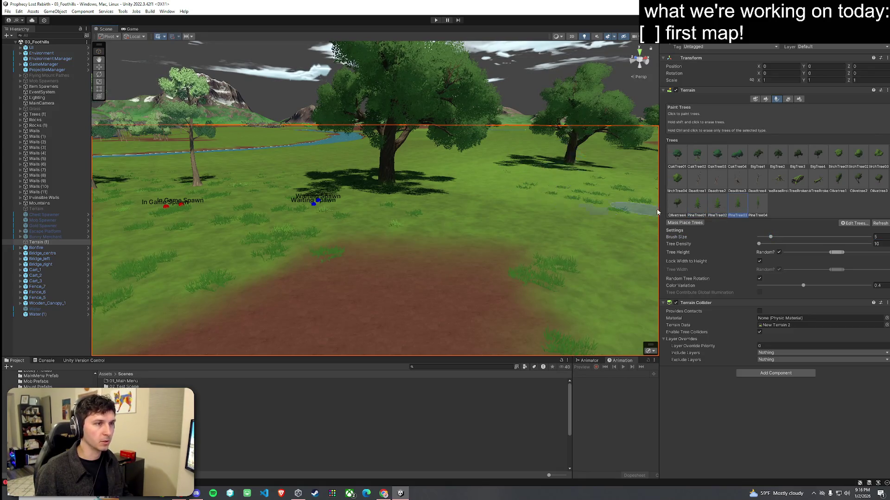
{"action": "left_click", "coordinate": [515, 191]}
{"action": "key", "text": "ctrl+z"}
{"action": "mouse_move", "coordinate": [512, 218]}
{"action": "left_mouse_down"}
{"action": "mouse_move", "coordinate": [451, 226]}
{"action": "mouse_move", "coordinate": [476, 252]}
{"action": "mouse_move", "coordinate": [540, 271]}
{"action": "mouse_move", "coordinate": [533, 278]}
{"action": "left_mouse_up"}
Deselect the terrain, clear the Console errors, and save the scene.
{"action": "left_click", "coordinate": [59, 335]}
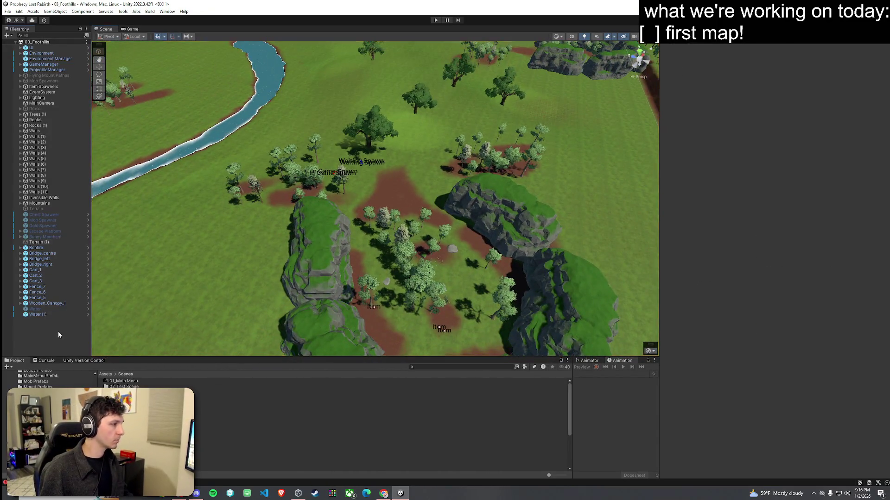
{"action": "left_click", "coordinate": [51, 361]}
{"action": "left_click", "coordinate": [16, 367]}
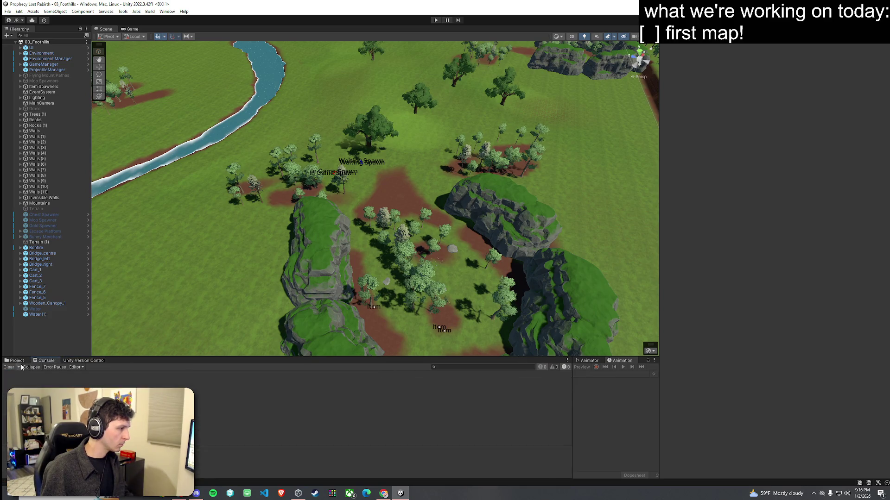
{"action": "left_click", "coordinate": [16, 361]}
{"action": "left_click", "coordinate": [8, 11]}
{"action": "left_click", "coordinate": [18, 44]}
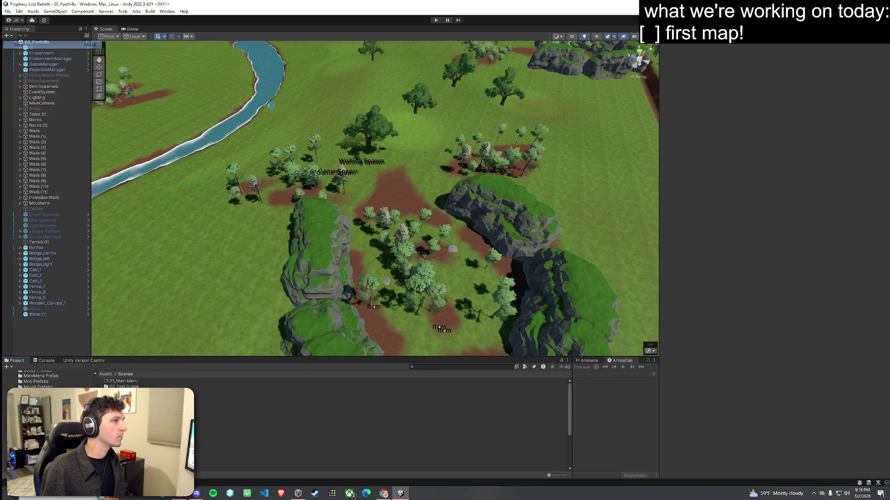
Box-select a group of trees near the cliff, duplicate them with Ctrl+D, and move the copies to a new spot.
{"action": "left_click_drag", "start_coordinate": [503, 157], "coordinate": [545, 174]}
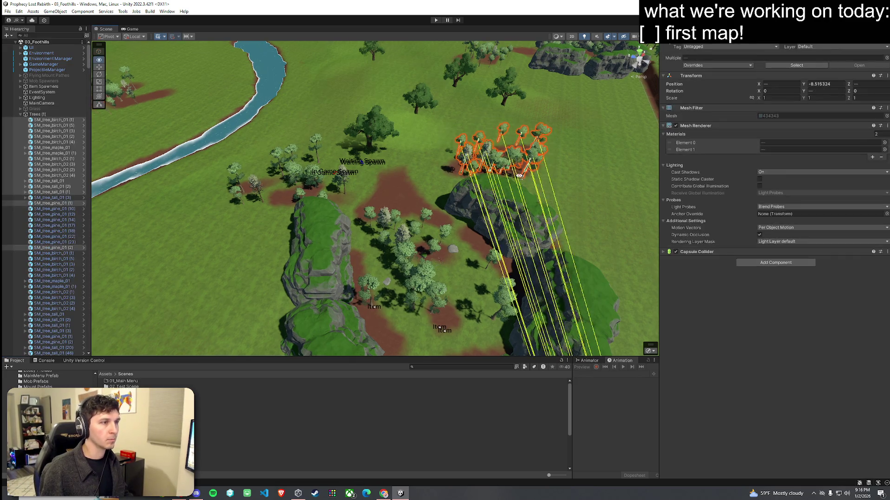
{"action": "mouse_move", "coordinate": [469, 160]}
{"action": "left_mouse_down"}
{"action": "mouse_move", "coordinate": [468, 148]}
{"action": "mouse_move", "coordinate": [446, 192]}
{"action": "left_mouse_up"}
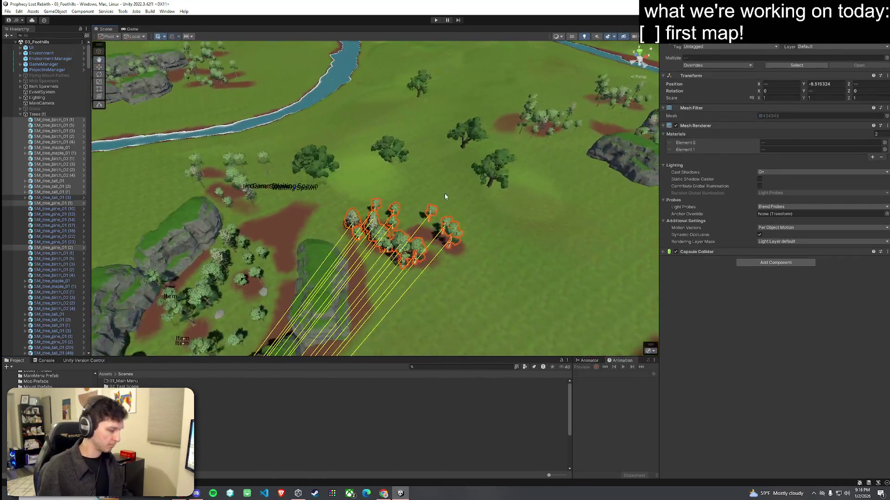
{"action": "key", "text": "ctrl+d"}
{"action": "left_click_drag", "start_coordinate": [386, 258], "coordinate": [426, 193]}
{"action": "scroll", "coordinate": [440, 197], "scroll_direction": "up", "scroll_amount": 6}
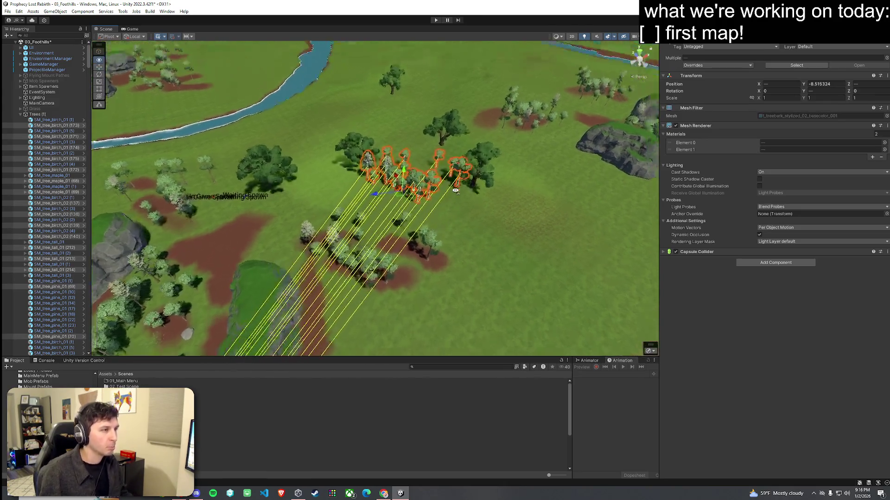
Spread out a pine, a small birch, a maple and one more tree by dragging each to a new position.
{"action": "left_click", "coordinate": [327, 169]}
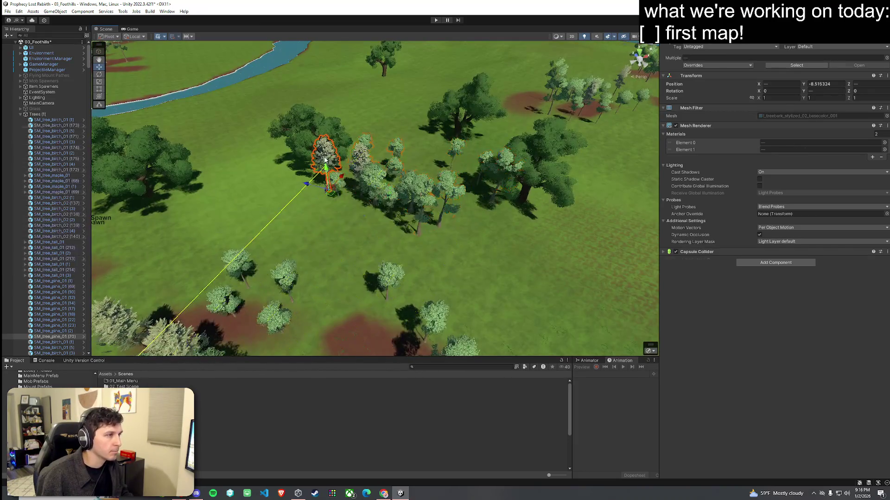
{"action": "left_click_drag", "start_coordinate": [331, 185], "coordinate": [264, 205]}
{"action": "left_click", "coordinate": [338, 196]}
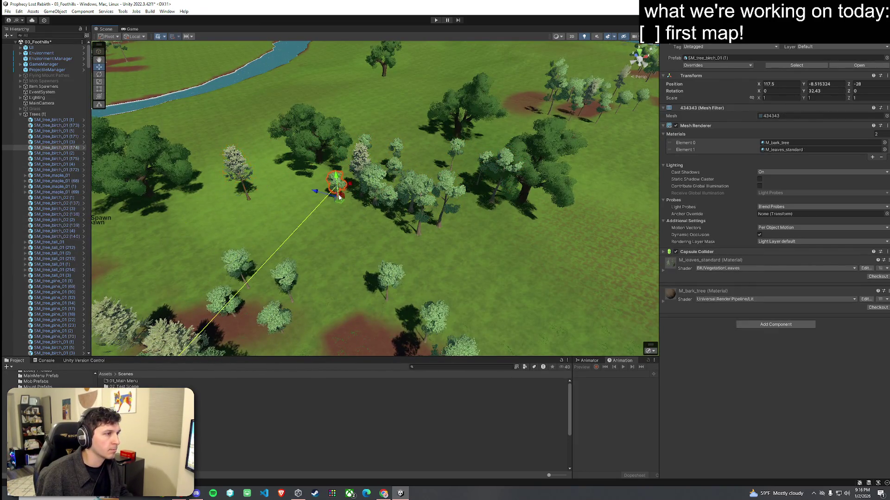
{"action": "left_click_drag", "start_coordinate": [340, 204], "coordinate": [325, 223]}
{"action": "left_click", "coordinate": [366, 188]}
{"action": "left_click_drag", "start_coordinate": [366, 188], "coordinate": [358, 220]}
{"action": "left_click", "coordinate": [419, 216]}
{"action": "mouse_move", "coordinate": [419, 215]}
{"action": "left_mouse_down"}
{"action": "mouse_move", "coordinate": [478, 259]}
{"action": "mouse_move", "coordinate": [572, 273]}
{"action": "left_mouse_up"}
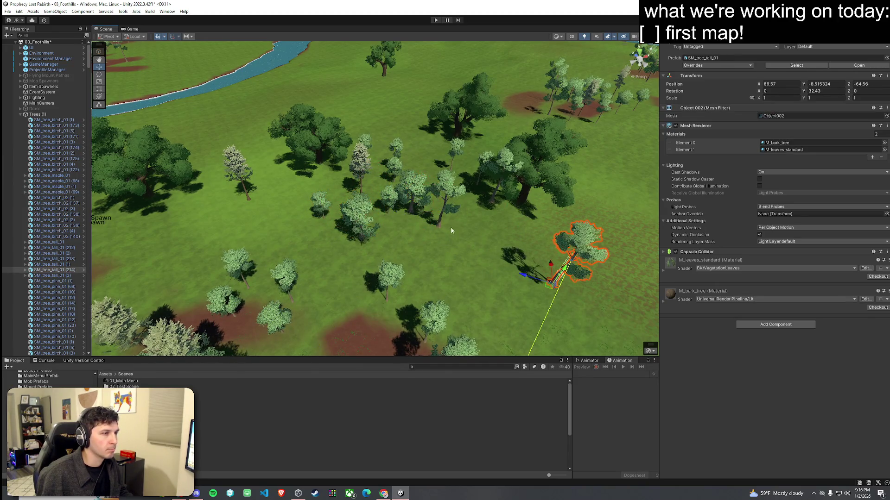
Reposition a tall tree, another maple and a birch for a more natural spacing.
{"action": "left_click", "coordinate": [441, 230]}
{"action": "left_click_drag", "start_coordinate": [436, 233], "coordinate": [471, 261]}
{"action": "left_click", "coordinate": [416, 216]}
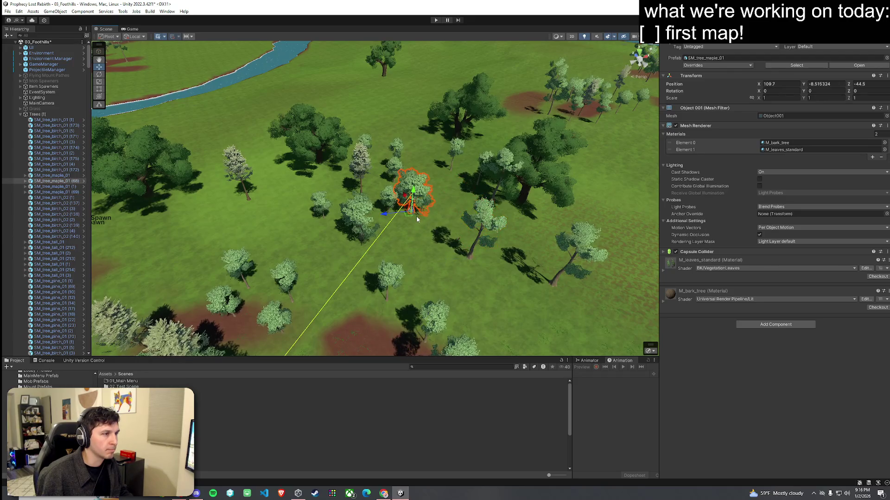
{"action": "left_click_drag", "start_coordinate": [416, 216], "coordinate": [450, 195]}
{"action": "left_click", "coordinate": [401, 183]}
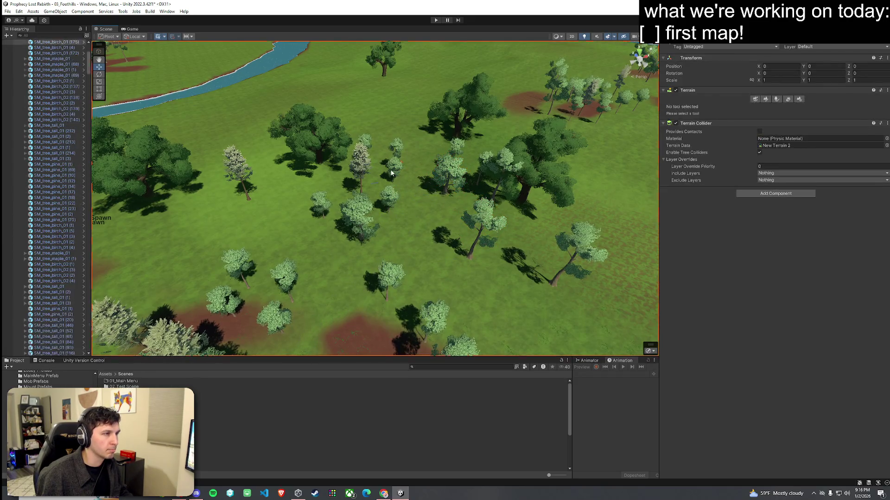
{"action": "left_click", "coordinate": [391, 175]}
{"action": "mouse_move", "coordinate": [390, 175]}
{"action": "left_mouse_down"}
{"action": "mouse_move", "coordinate": [431, 177]}
{"action": "mouse_move", "coordinate": [425, 145]}
{"action": "mouse_move", "coordinate": [454, 154]}
{"action": "mouse_move", "coordinate": [376, 214]}
{"action": "left_mouse_up"}
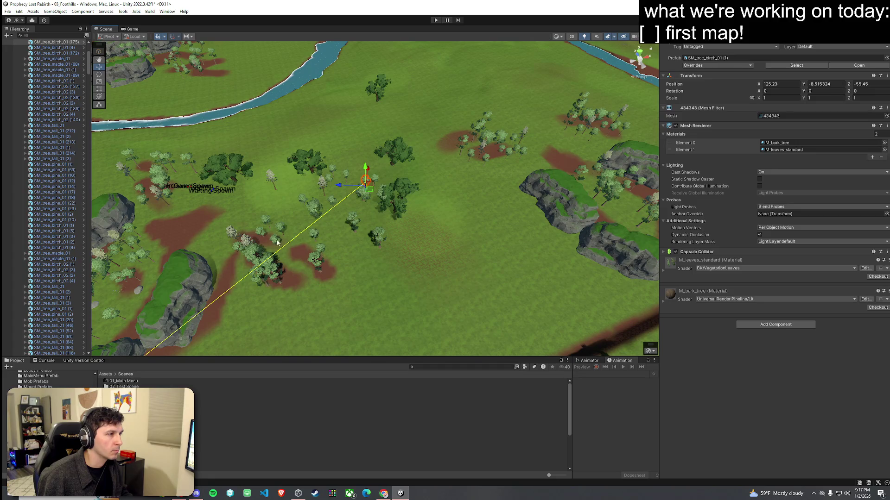
Frame a maple, box-select about twenty trees in the cluster, and move them up toward the river.
{"action": "left_click", "coordinate": [274, 271]}
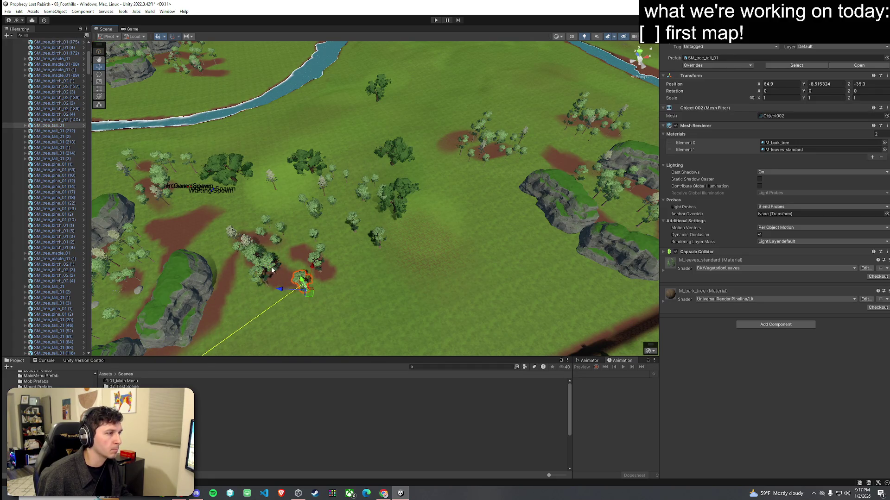
{"action": "left_click", "coordinate": [272, 271]}
{"action": "key", "text": "f"}
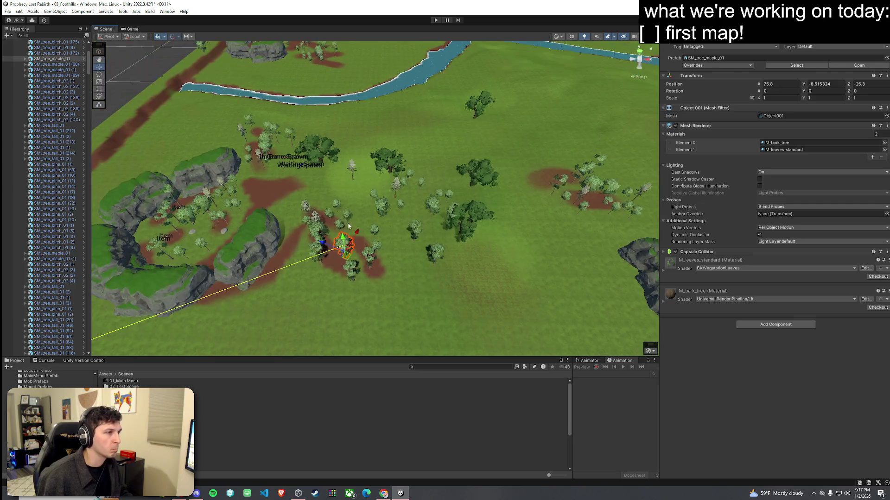
{"action": "mouse_move", "coordinate": [294, 179]}
{"action": "left_mouse_down"}
{"action": "mouse_move", "coordinate": [491, 302]}
{"action": "mouse_move", "coordinate": [436, 266]}
{"action": "left_mouse_up"}
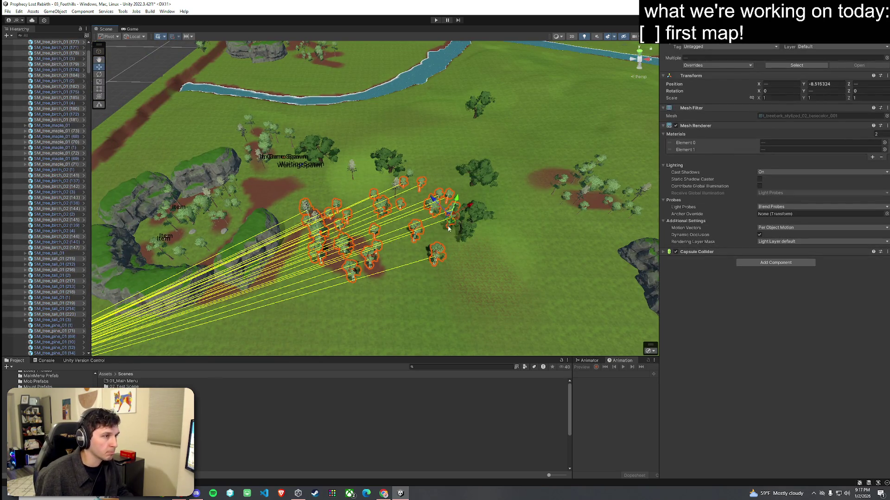
{"action": "mouse_move", "coordinate": [451, 225]}
{"action": "left_mouse_down"}
{"action": "mouse_move", "coordinate": [478, 149]}
{"action": "mouse_move", "coordinate": [472, 134]}
{"action": "left_mouse_up"}
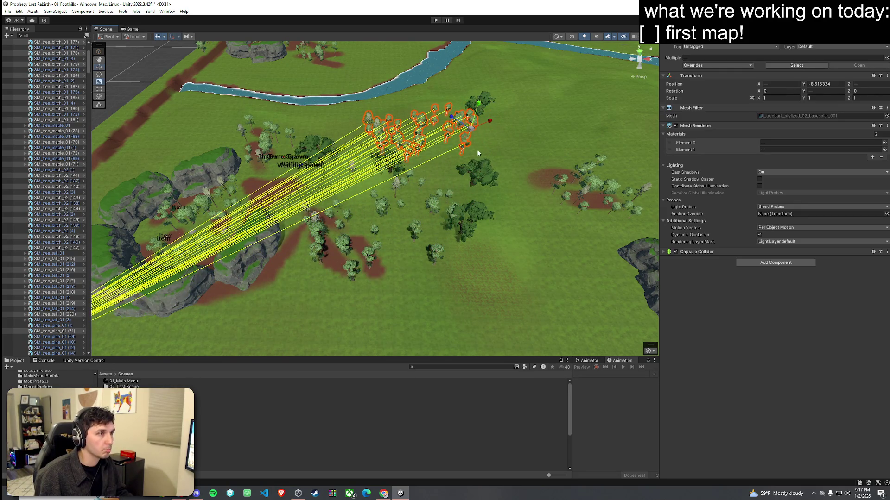
Rotate the tree group around its Center rather than each tree's pivot.
{"action": "key", "text": "e"}
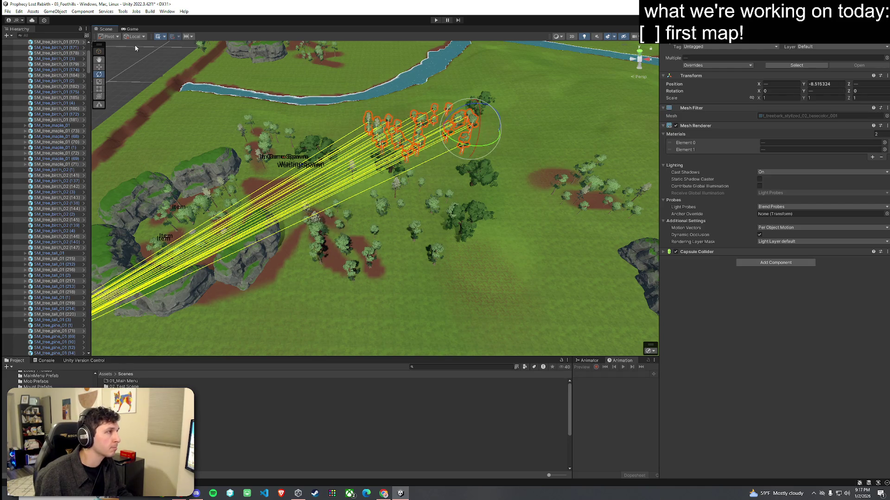
{"action": "left_click", "coordinate": [120, 46]}
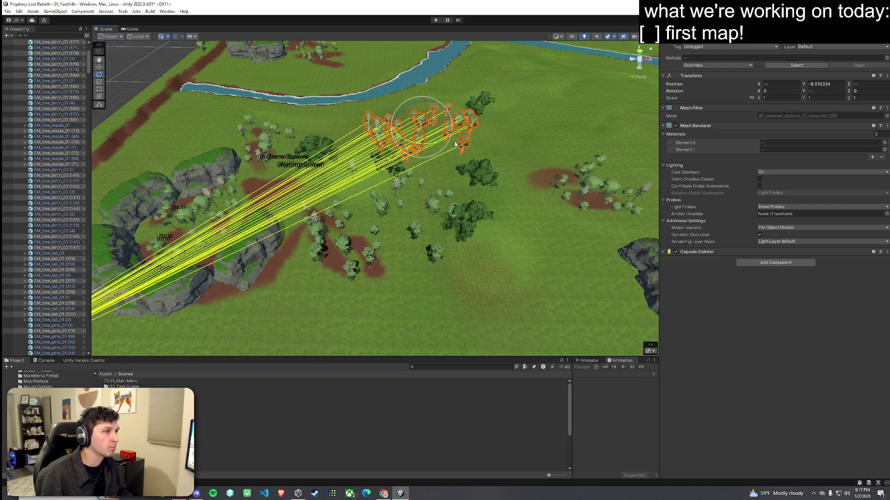
{"action": "left_click_drag", "start_coordinate": [427, 148], "coordinate": [421, 159]}
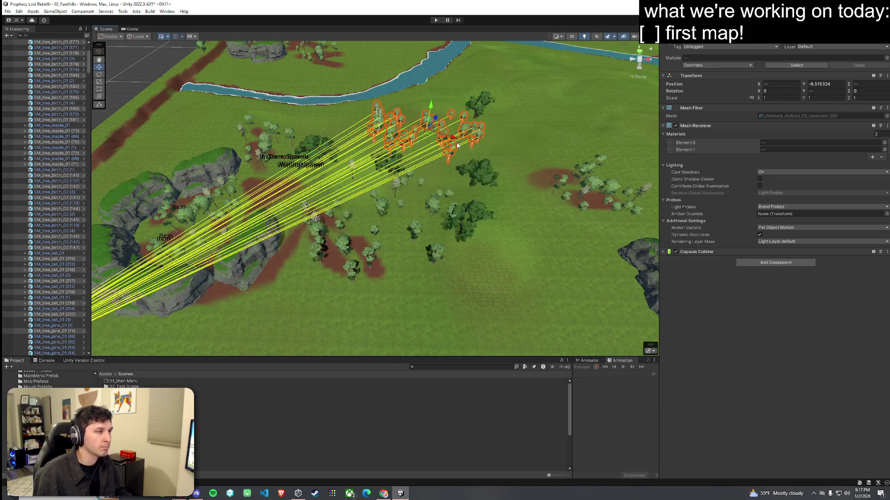
Duplicate the group, move the copies to the right, and set the handle position back to Pivot.
{"action": "key", "text": "ctrl+d"}
{"action": "mouse_move", "coordinate": [447, 138]}
{"action": "left_mouse_down"}
{"action": "mouse_move", "coordinate": [618, 138]}
{"action": "mouse_move", "coordinate": [200, 115]}
{"action": "left_mouse_up"}
{"action": "key", "text": "e"}
{"action": "left_click", "coordinate": [120, 37]}
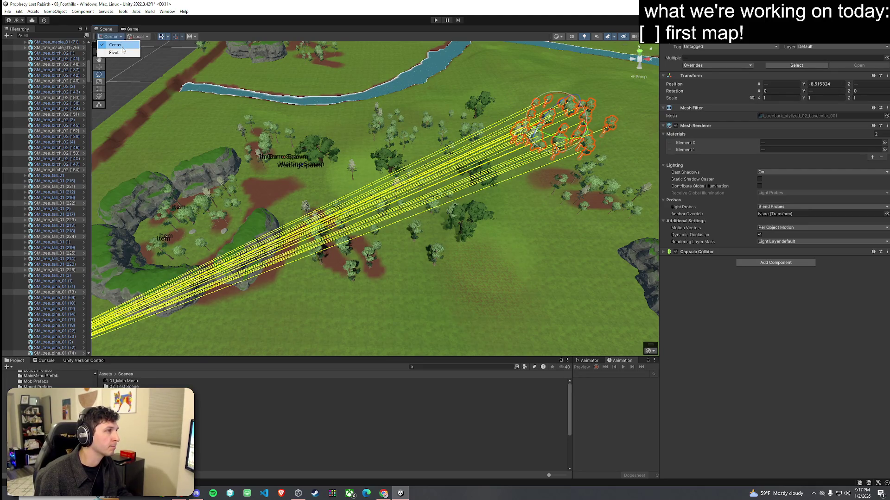
{"action": "left_click", "coordinate": [111, 52]}
Rotate the riverside tree cluster around its Center and raise it slightly to Y -7.61.
{"action": "key", "text": "e"}
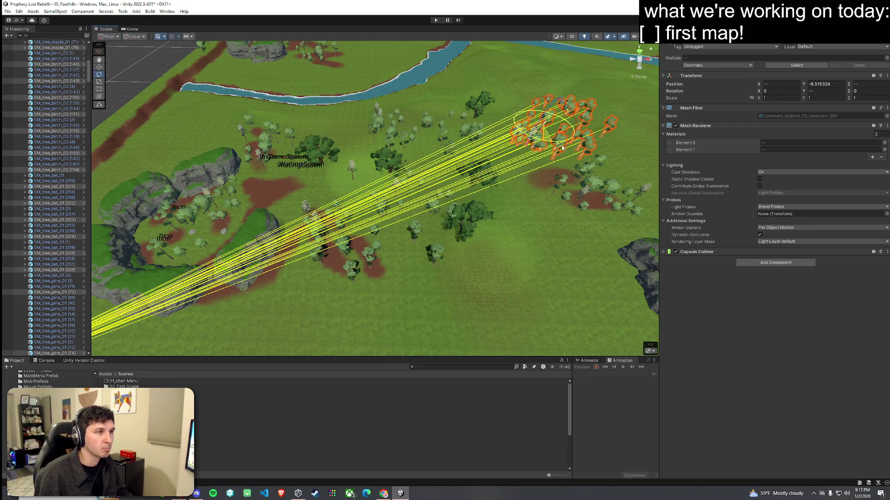
{"action": "mouse_move", "coordinate": [570, 151]}
{"action": "left_mouse_down"}
{"action": "mouse_move", "coordinate": [505, 141]}
{"action": "mouse_move", "coordinate": [697, 109]}
{"action": "mouse_move", "coordinate": [719, 120]}
{"action": "mouse_move", "coordinate": [531, 94]}
{"action": "mouse_move", "coordinate": [581, 87]}
{"action": "mouse_move", "coordinate": [452, 89]}
{"action": "mouse_move", "coordinate": [515, 163]}
{"action": "mouse_move", "coordinate": [579, 146]}
{"action": "mouse_move", "coordinate": [357, 143]}
{"action": "mouse_move", "coordinate": [274, 170]}
{"action": "left_mouse_up"}
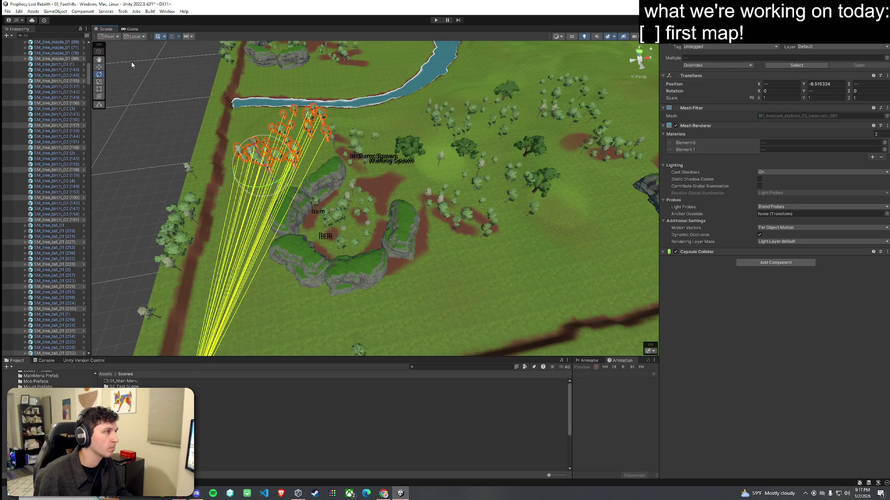
{"action": "left_click", "coordinate": [114, 45]}
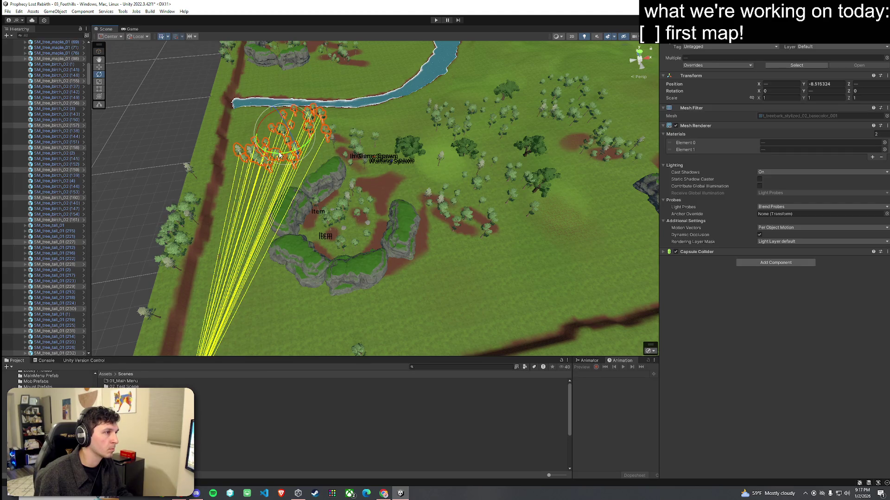
{"action": "left_click_drag", "start_coordinate": [279, 155], "coordinate": [440, 162]}
{"action": "scroll", "coordinate": [536, 176], "scroll_direction": "up", "scroll_amount": 4}
{"action": "key", "text": "super"}
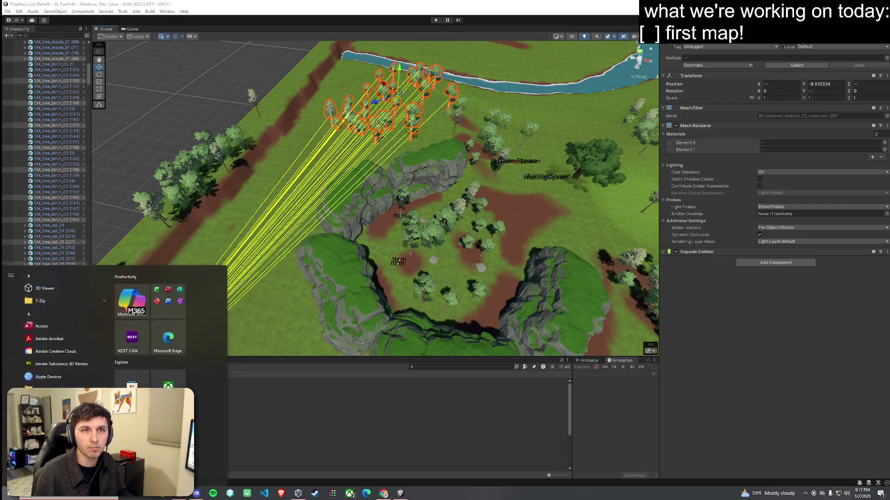
{"action": "key", "text": "super"}
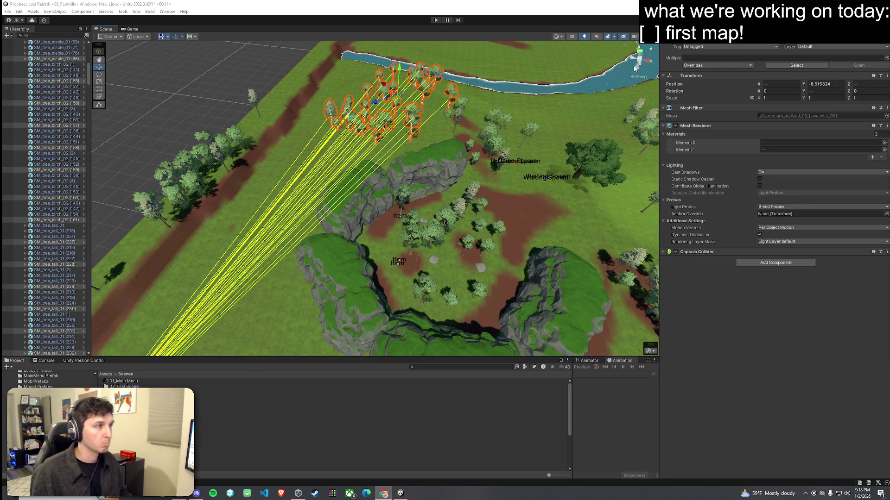
{"action": "mouse_move", "coordinate": [430, 144]}
{"action": "left_mouse_down"}
{"action": "mouse_move", "coordinate": [387, 135]}
{"action": "mouse_move", "coordinate": [403, 150]}
{"action": "mouse_move", "coordinate": [475, 90]}
{"action": "mouse_move", "coordinate": [426, 111]}
{"action": "mouse_move", "coordinate": [419, 95]}
{"action": "mouse_move", "coordinate": [393, 125]}
{"action": "mouse_move", "coordinate": [449, 111]}
{"action": "left_mouse_up"}
{"action": "key", "text": "w"}
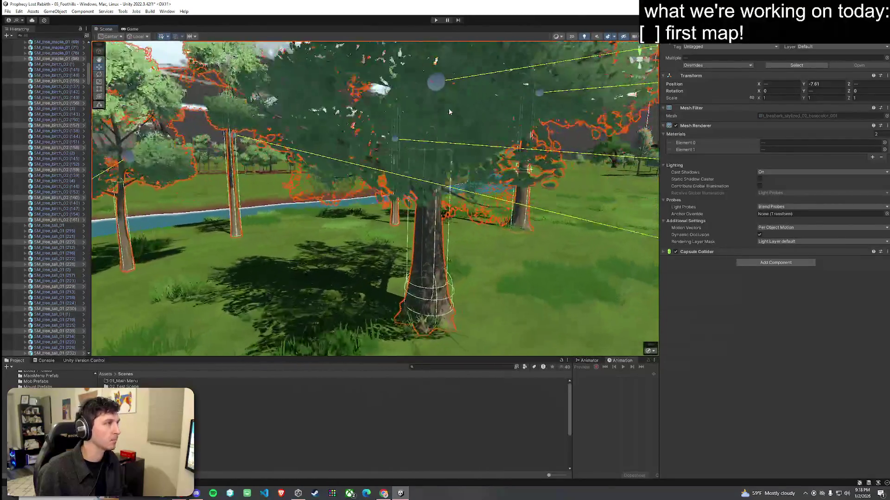
Switch to the Game view and save the Foothills scene.
{"action": "left_click", "coordinate": [132, 28]}
{"action": "left_click", "coordinate": [7, 11]}
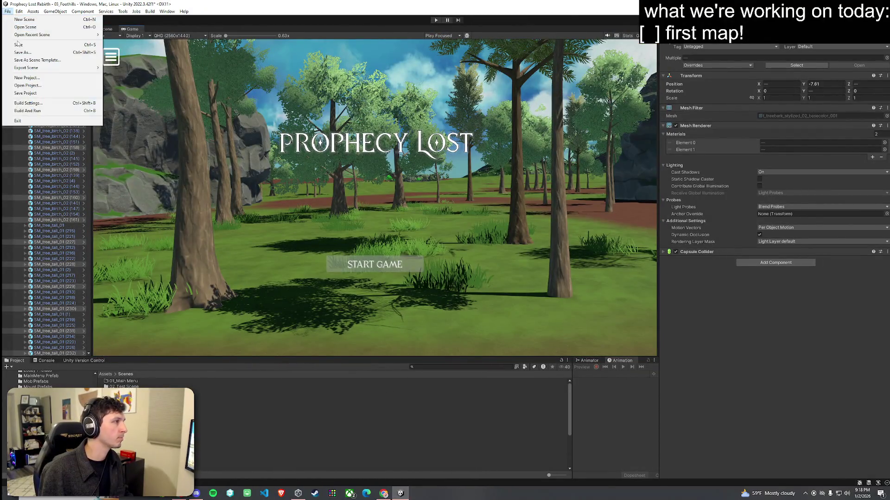
{"action": "left_click", "coordinate": [17, 44]}
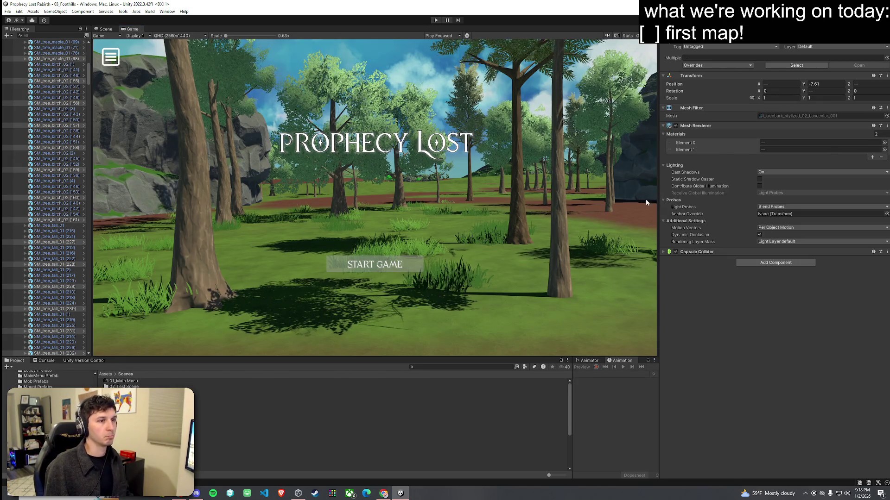
Enter Play mode and click START GAME so the character spawns beside the river.
{"action": "left_click", "coordinate": [436, 20]}
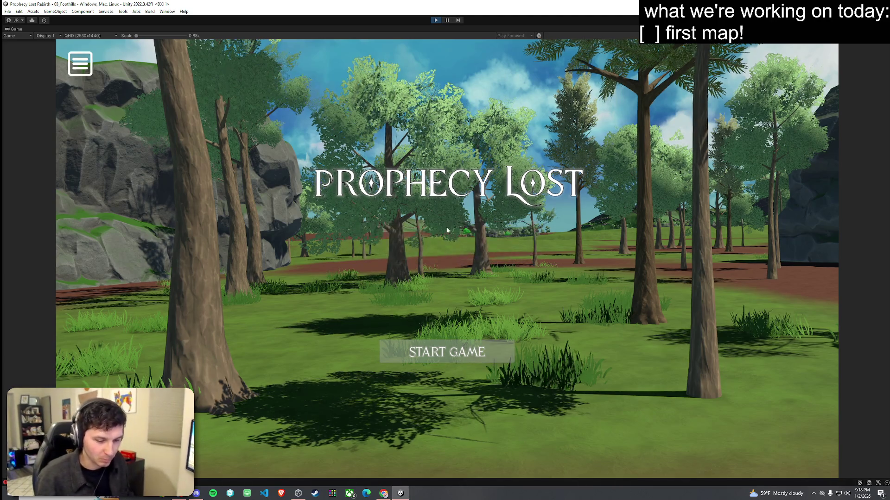
{"action": "left_click", "coordinate": [466, 354]}
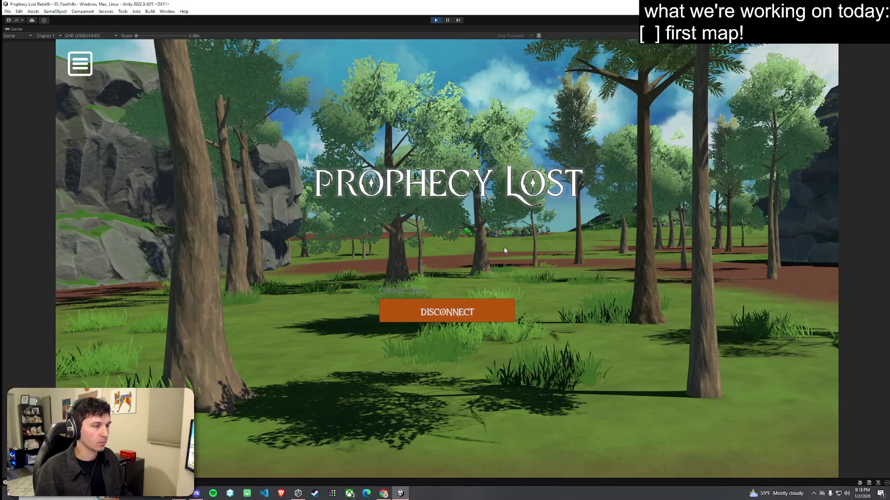
{"action": "key", "text": "super"}
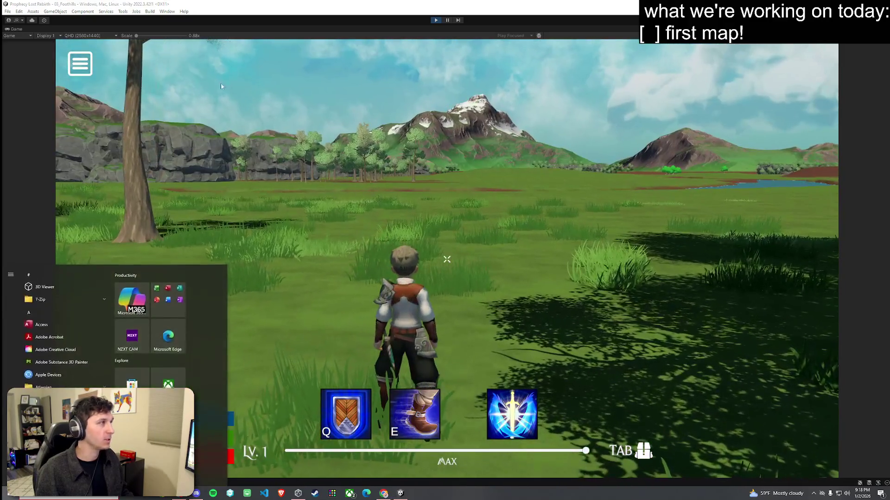
{"action": "key", "text": "super"}
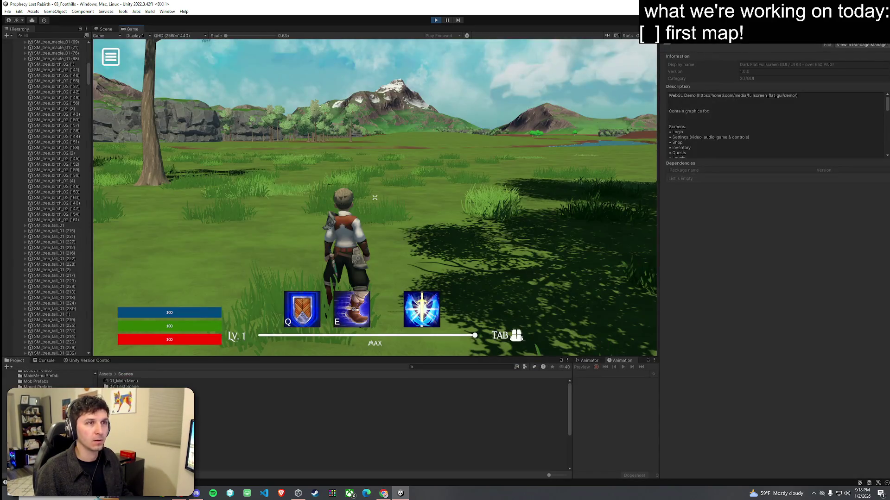
Stop the playtest and enable scene fog with a density of 0.001.
{"action": "key", "text": "ctrl+p"}
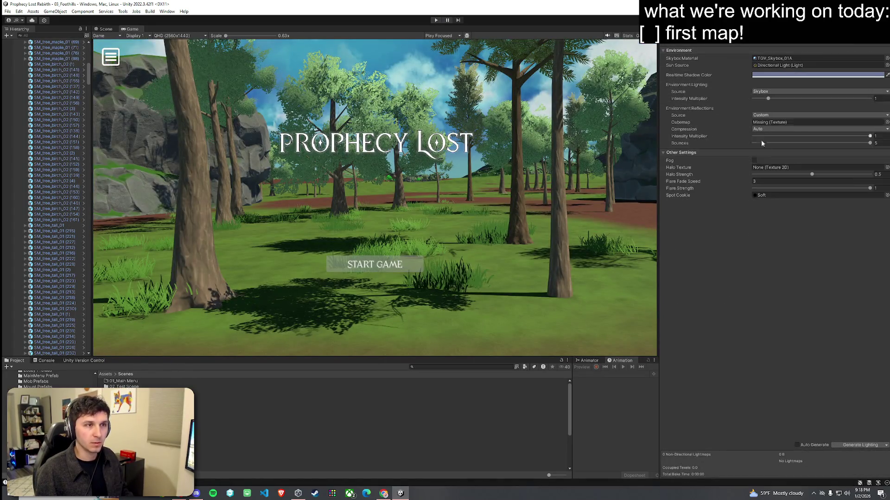
{"action": "left_click", "coordinate": [754, 161]}
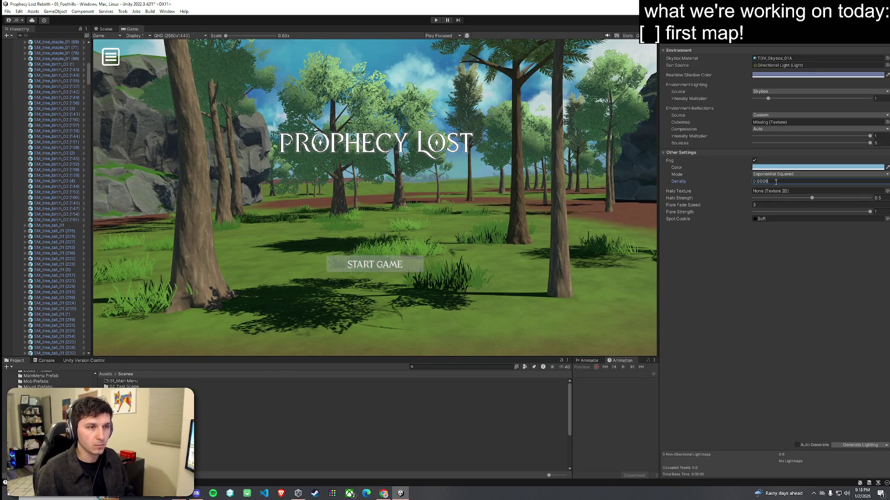
{"action": "key", "text": "BackSpace"}
{"action": "key", "text": "BackSpace"}
{"action": "type", "text": "1"}
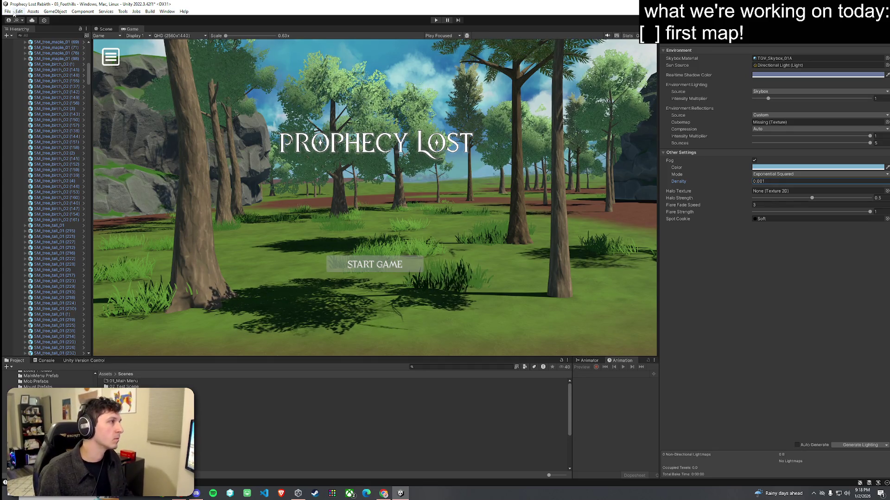
Save the scene, then restart Play mode and choose START GAME.
{"action": "left_click", "coordinate": [14, 12]}
{"action": "left_click", "coordinate": [28, 45]}
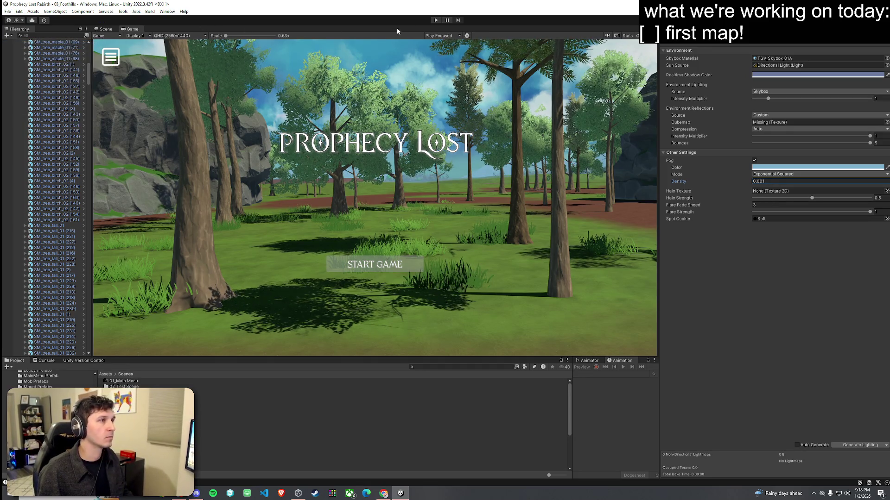
{"action": "left_click", "coordinate": [435, 19]}
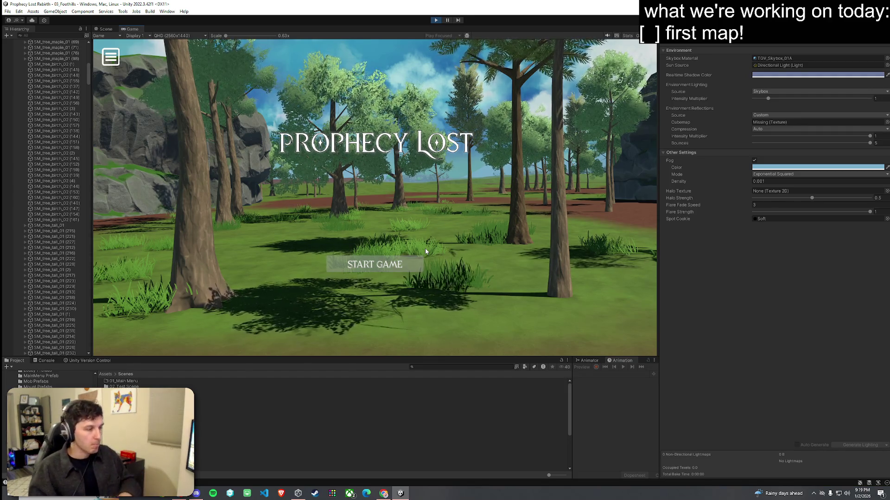
{"action": "left_click", "coordinate": [380, 268]}
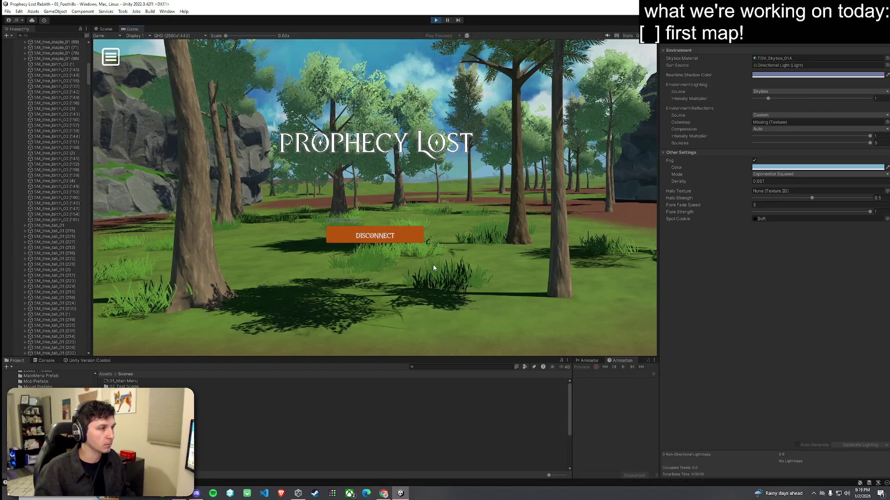
Run into the map toward the trees and show the Stats overlay.
{"action": "key", "text": "w"}
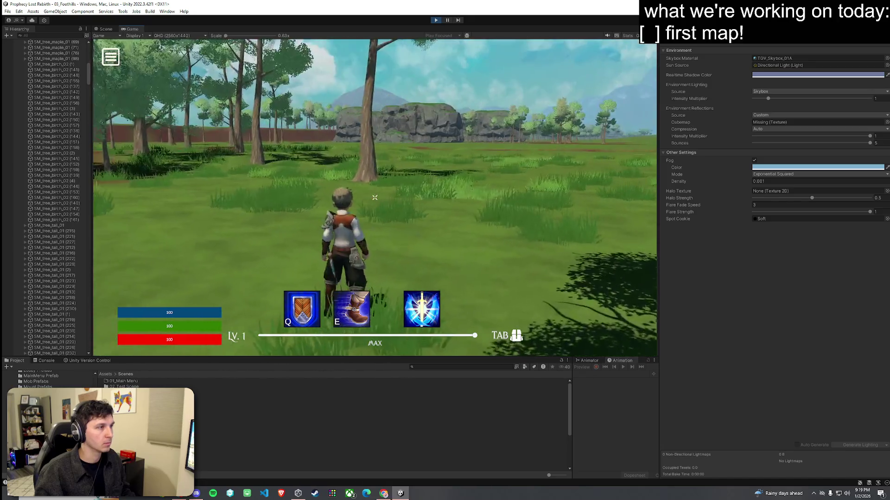
{"action": "key", "text": "w"}
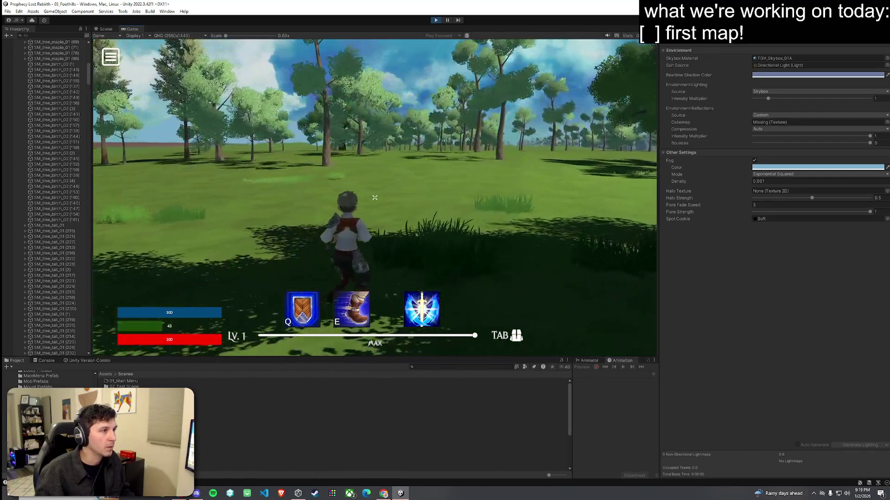
{"action": "key", "text": "super"}
{"action": "left_click", "coordinate": [626, 37]}
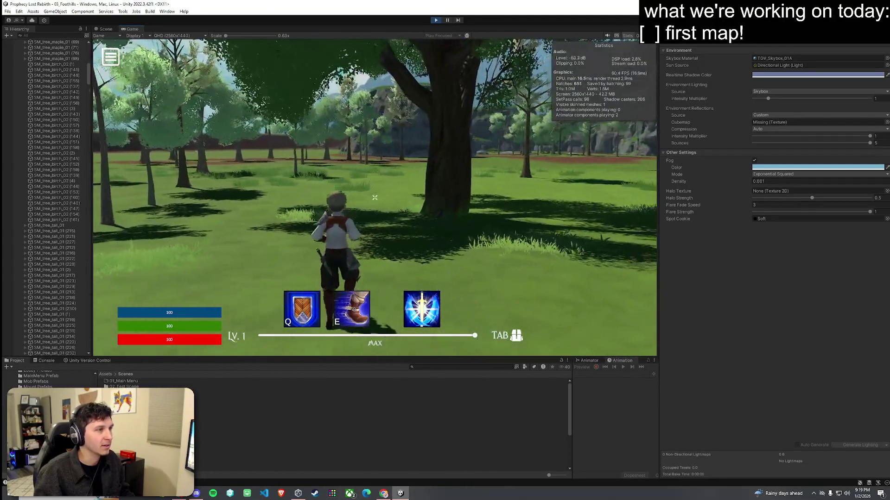
Run and sprint across the open field, around the big tree and rocks, then stop the playtest.
{"action": "key", "text": "shift"}
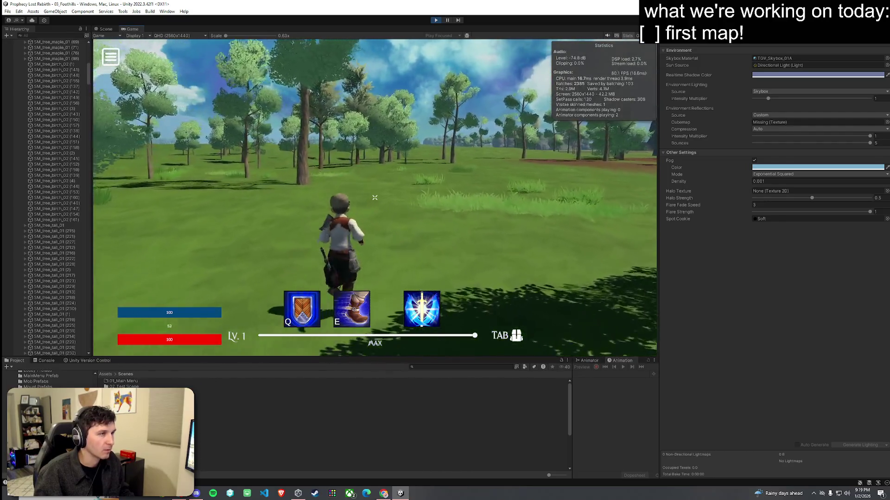
{"action": "key", "text": "w"}
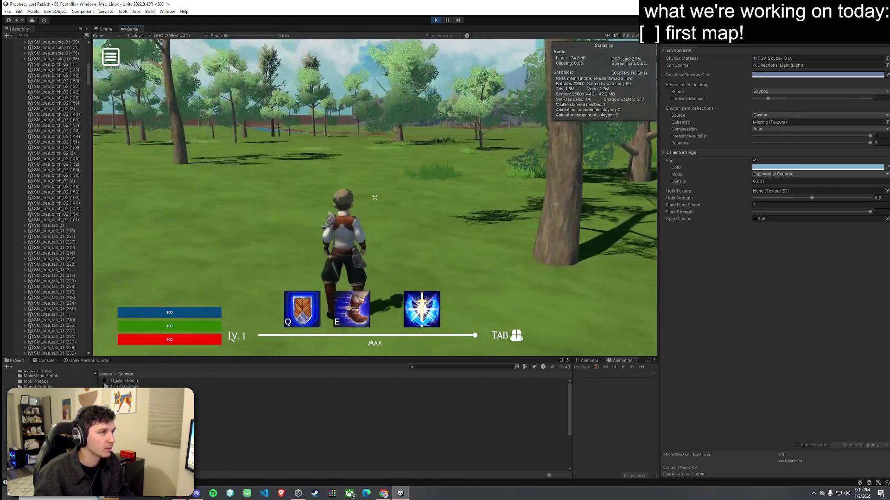
{"action": "key", "text": "w"}
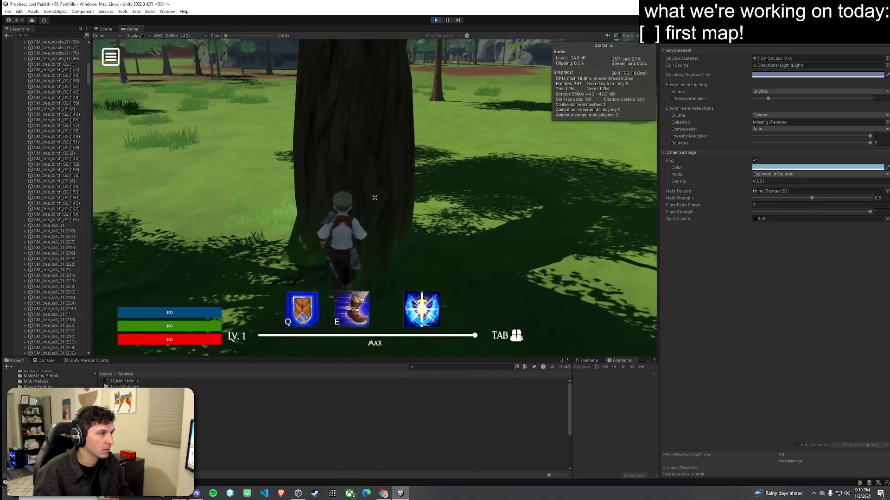
{"action": "key", "text": "w"}
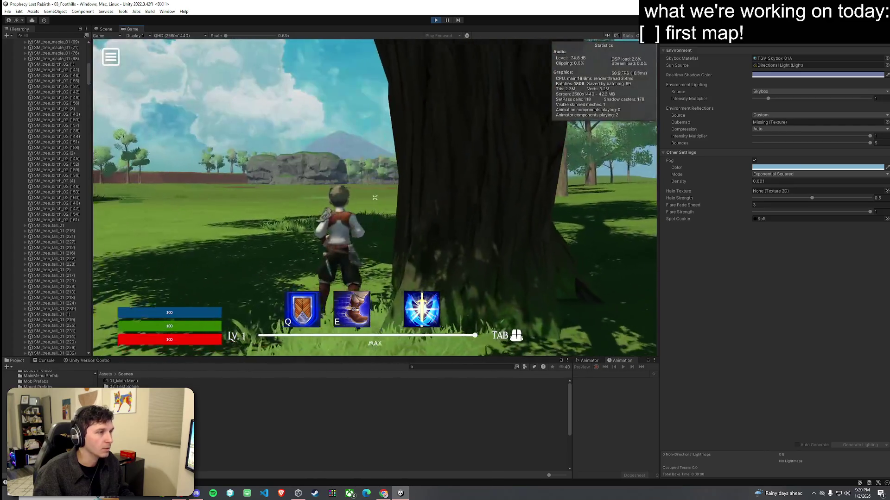
{"action": "key", "text": "w"}
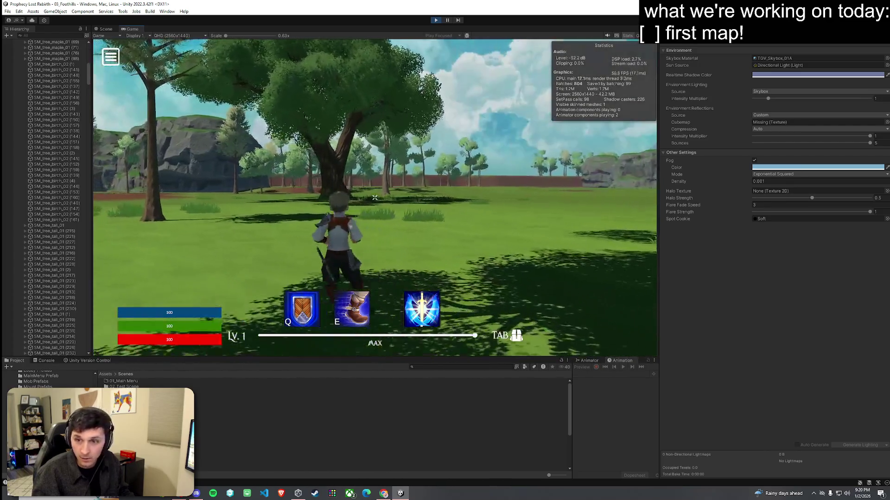
{"action": "key", "text": "shift+w"}
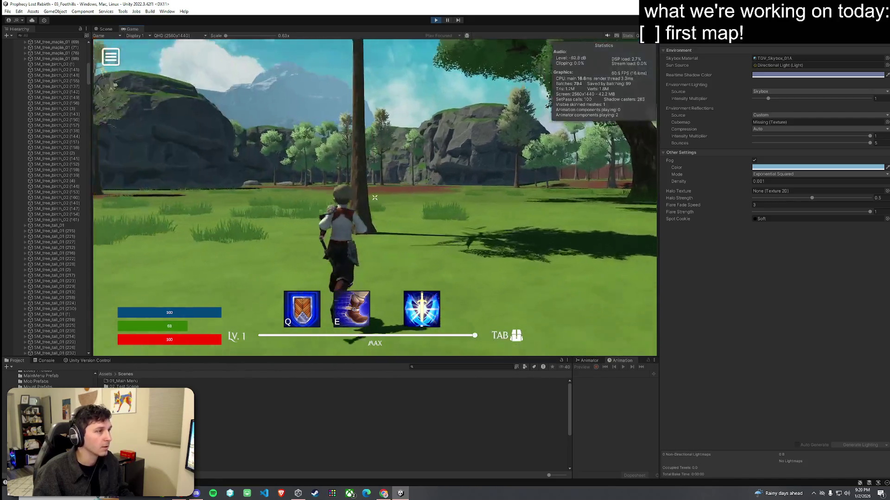
{"action": "key", "text": "shift+w"}
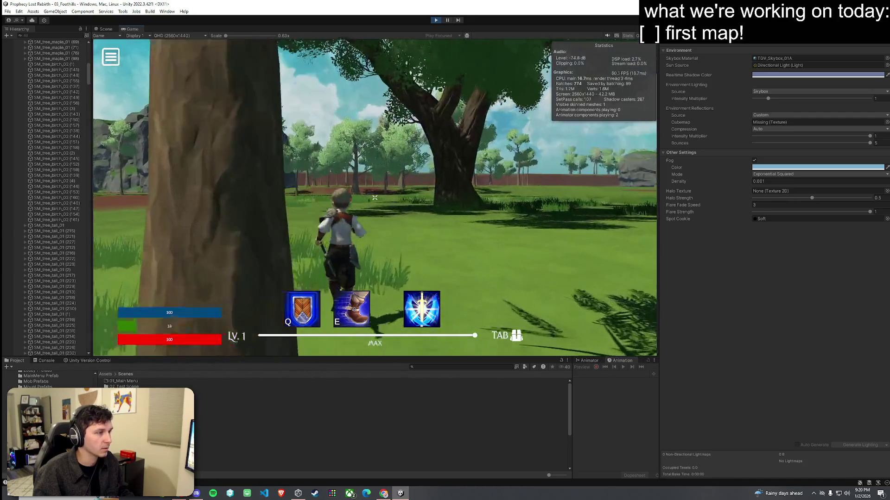
{"action": "key", "text": "w"}
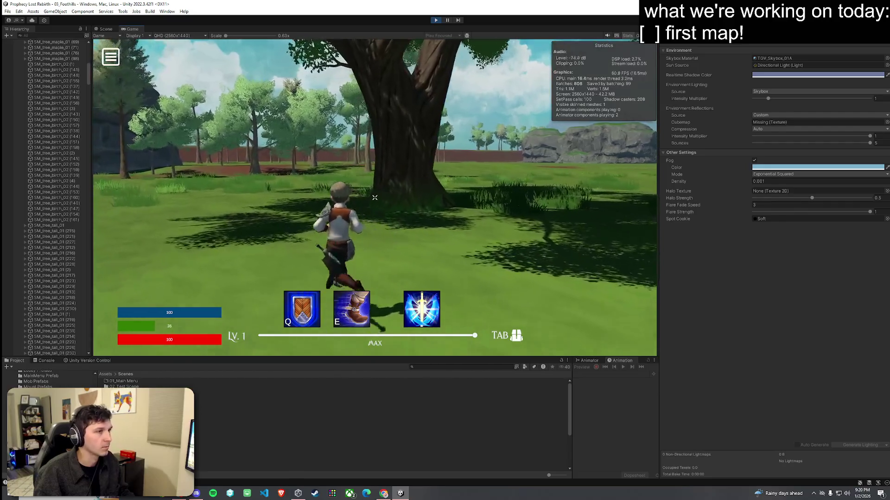
{"action": "key", "text": "w"}
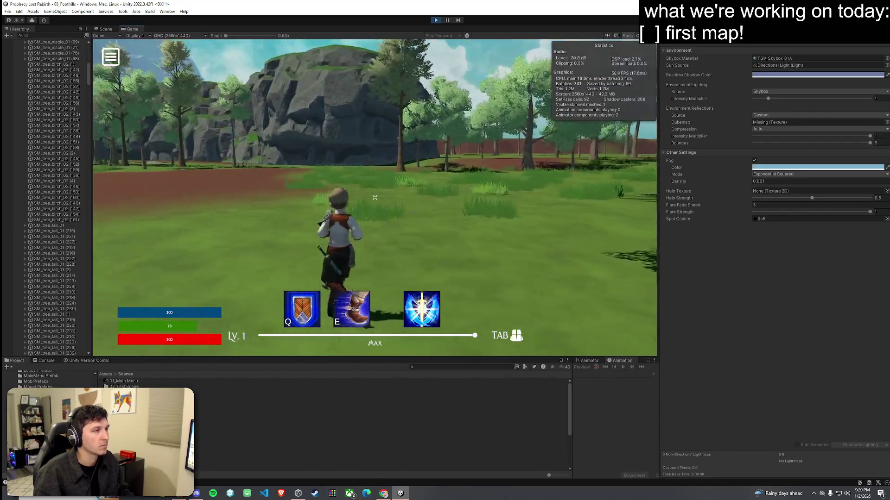
{"action": "key", "text": "w"}
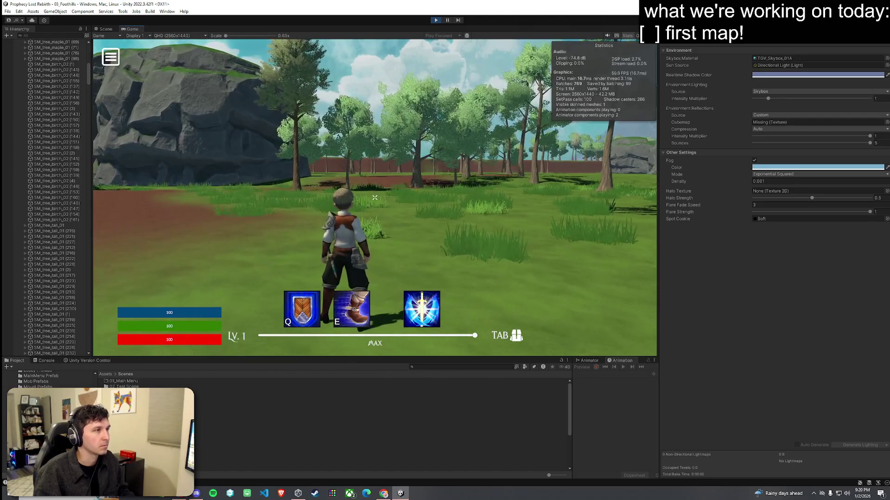
{"action": "key", "text": "ctrl+p"}
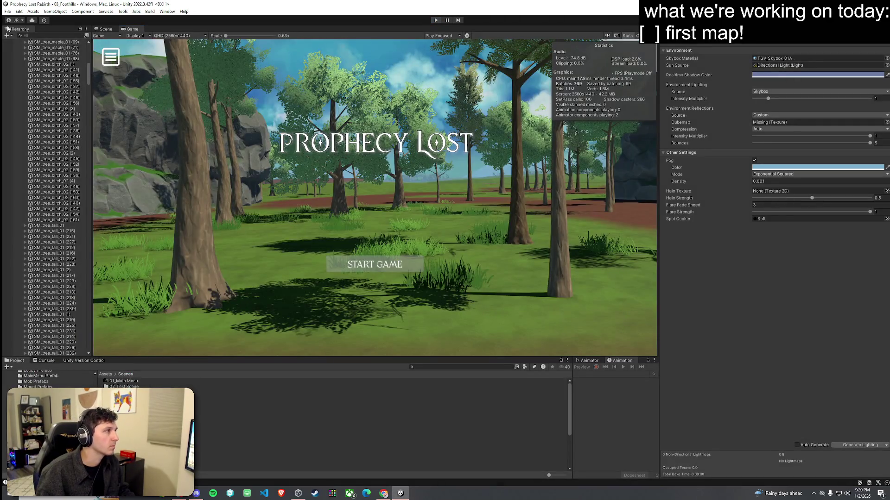
Switch to the Scene view and fly out over the river to an overview of the rock ring and spawn labels.
{"action": "left_click", "coordinate": [105, 29]}
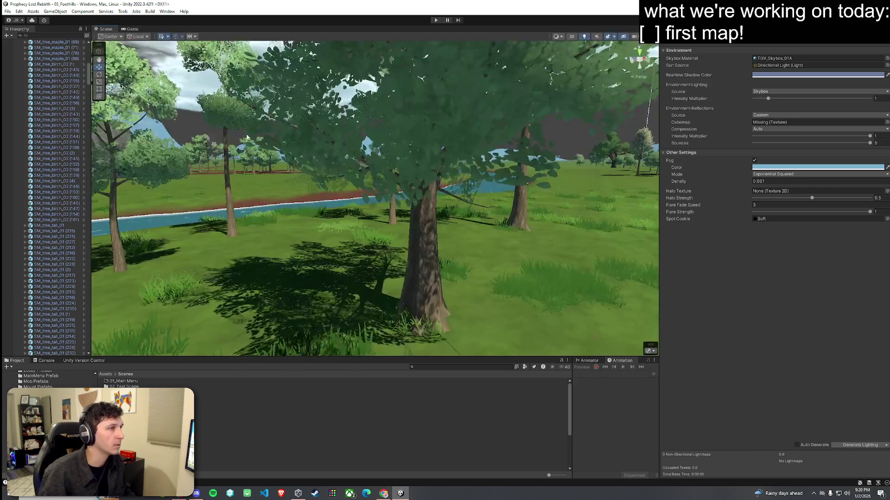
{"action": "key", "text": "s"}
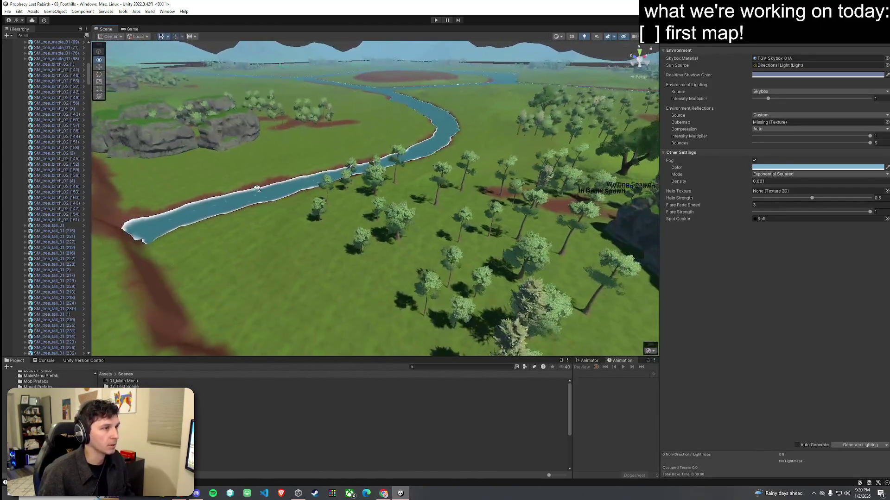
{"action": "key", "text": "s"}
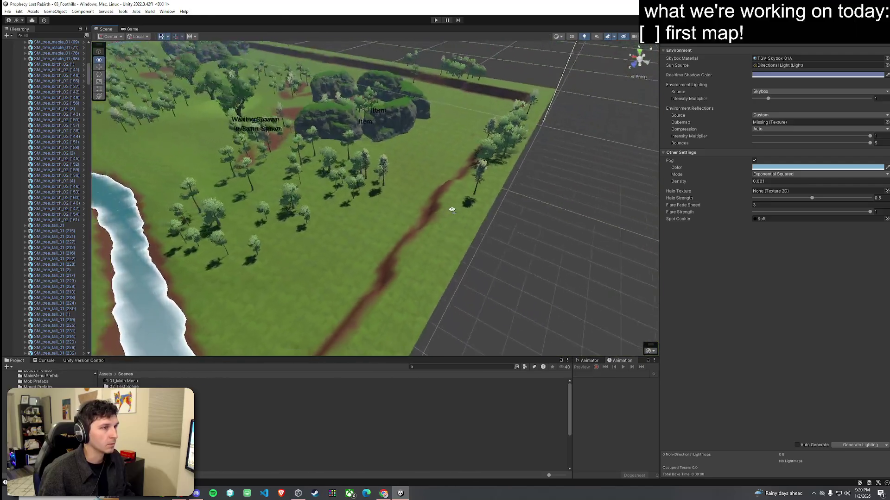
{"action": "key", "text": "s"}
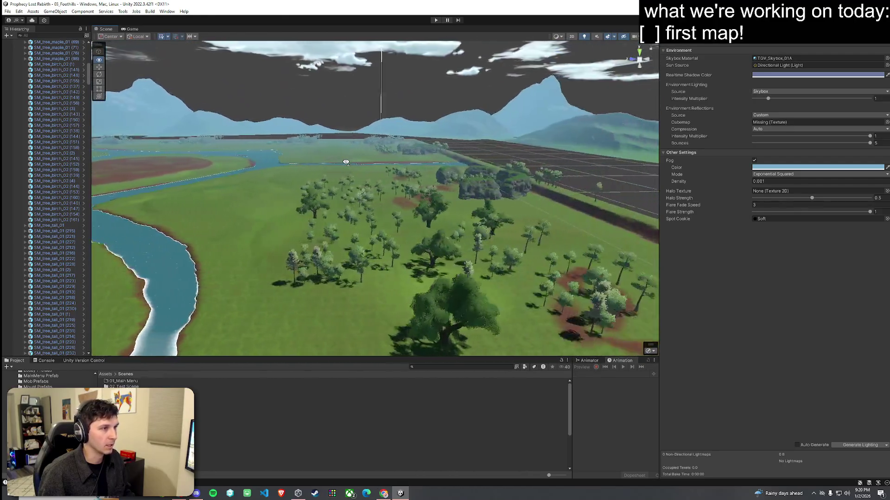
{"action": "left_click", "coordinate": [8, 11]}
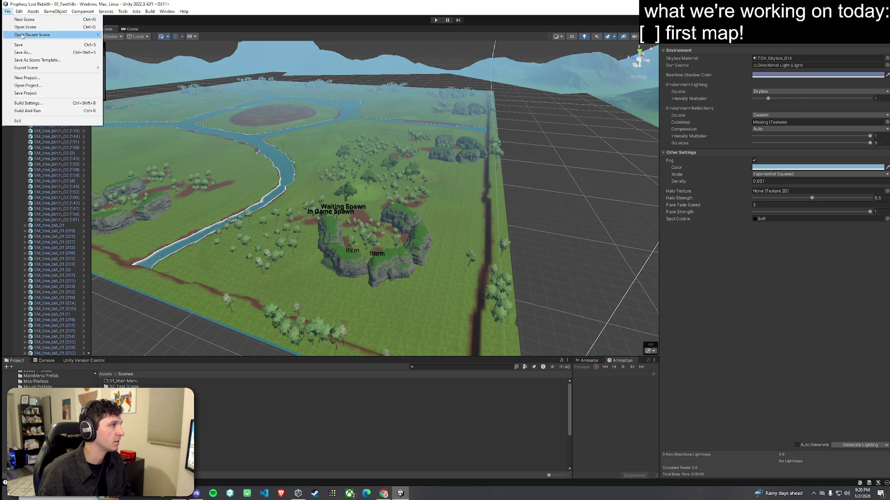
{"action": "left_click", "coordinate": [23, 40]}
{"action": "key", "text": "w"}
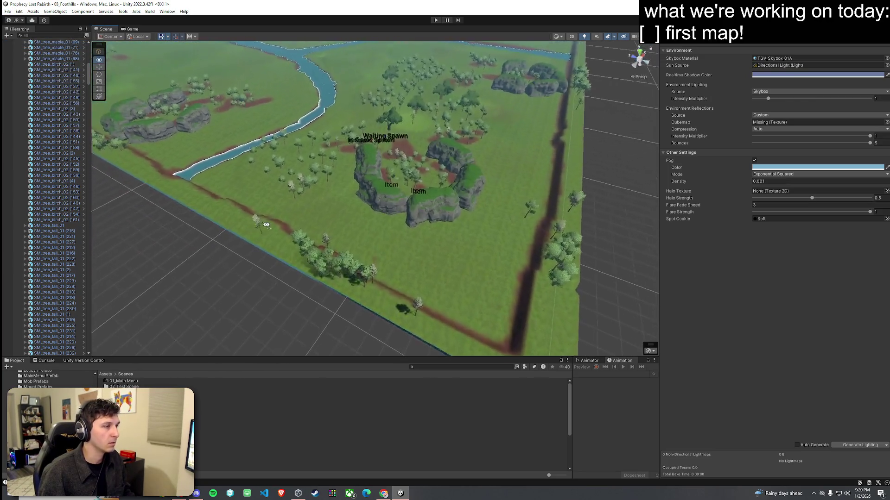
{"action": "key", "text": "s"}
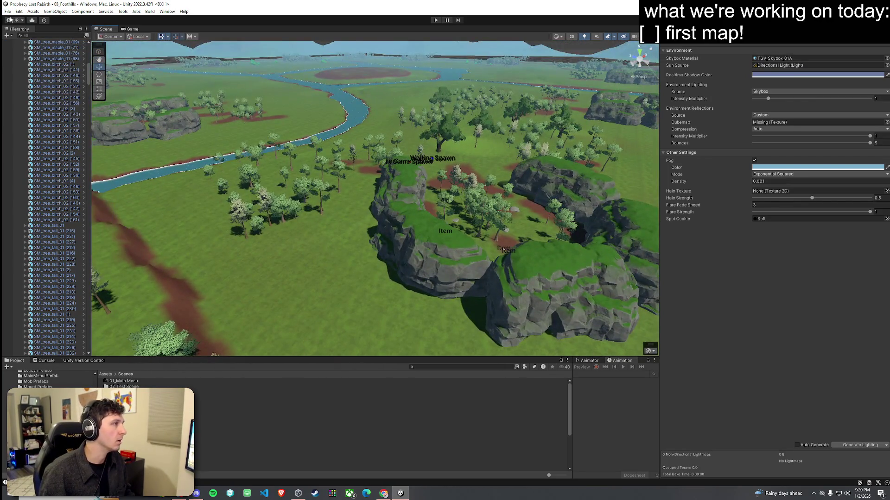
{"action": "left_click", "coordinate": [7, 11]}
{"action": "left_click", "coordinate": [67, 8]}
Enlarge the Project panel and open Assets > Raygeas > Suntail Village > Assets.
{"action": "key", "text": "w"}
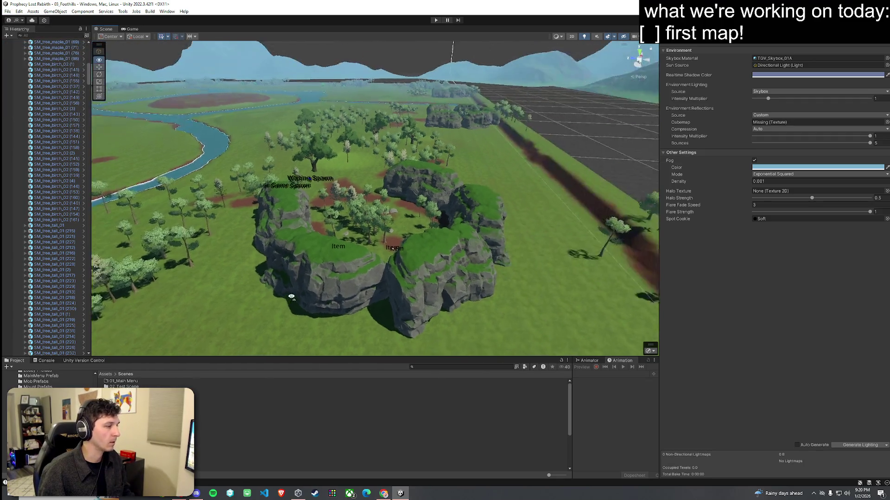
{"action": "left_click_drag", "start_coordinate": [115, 358], "coordinate": [115, 341]}
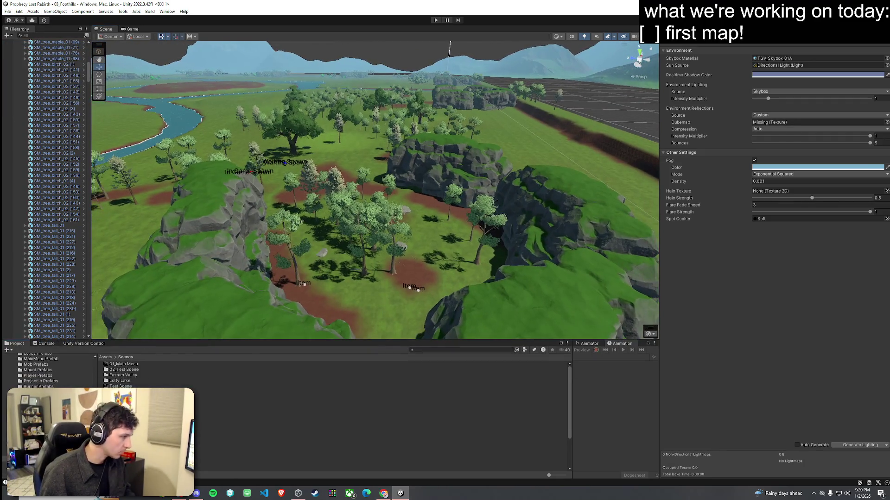
{"action": "left_click", "coordinate": [106, 358]}
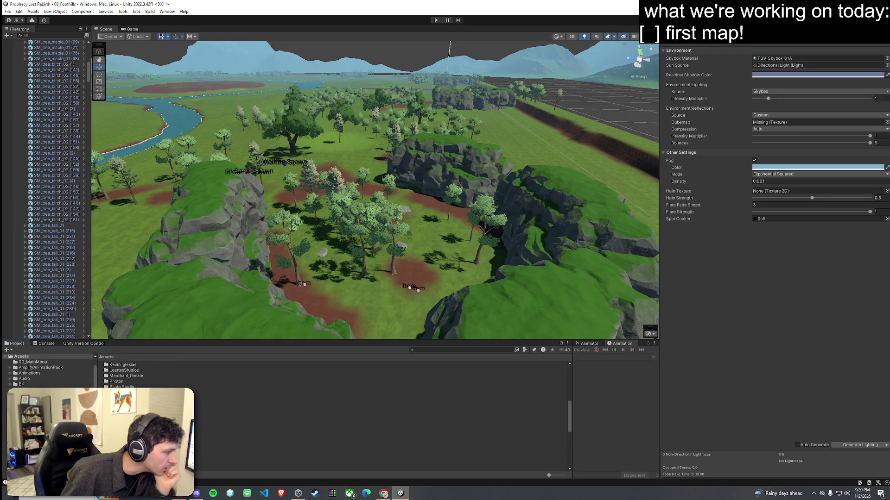
{"action": "scroll", "coordinate": [139, 374], "scroll_direction": "down", "scroll_amount": 5}
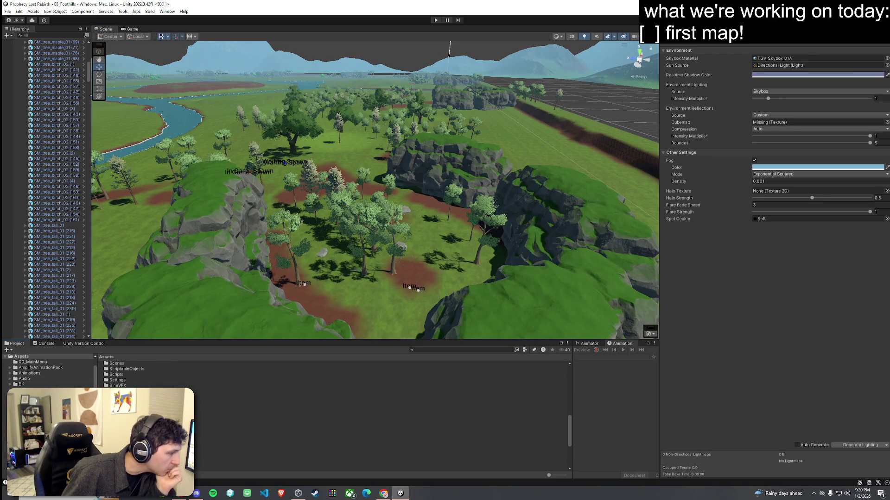
{"action": "scroll", "coordinate": [120, 375], "scroll_direction": "up", "scroll_amount": 2}
{"action": "double_click", "coordinate": [117, 388]}
{"action": "double_click", "coordinate": [119, 366]}
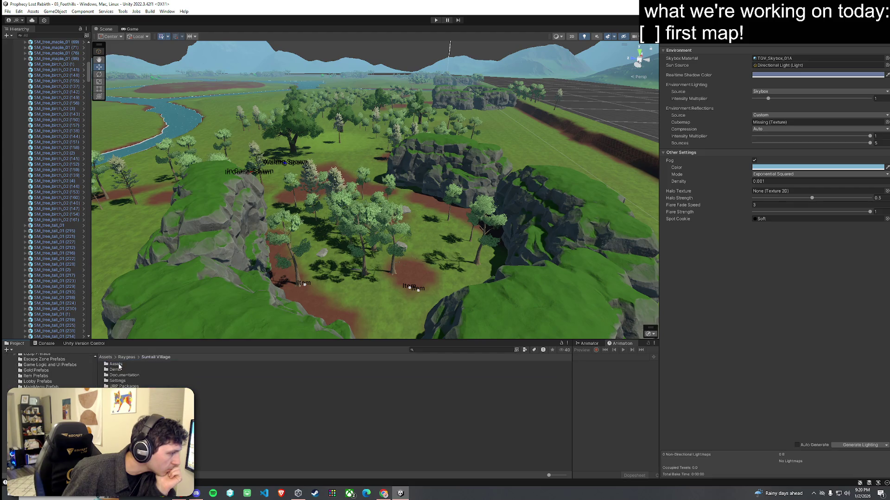
{"action": "double_click", "coordinate": [116, 364]}
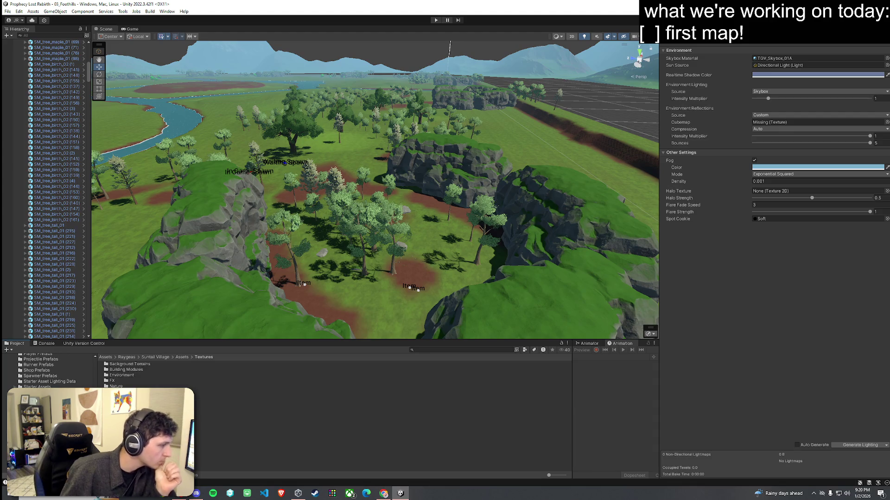
Open Prefabs > Nature, test-place a Broadleaf_1 tree in the rock ring, then undo it.
{"action": "scroll", "coordinate": [51, 371], "scroll_direction": "down", "scroll_amount": 3}
{"action": "left_click", "coordinate": [139, 402]}
{"action": "double_click", "coordinate": [123, 381]}
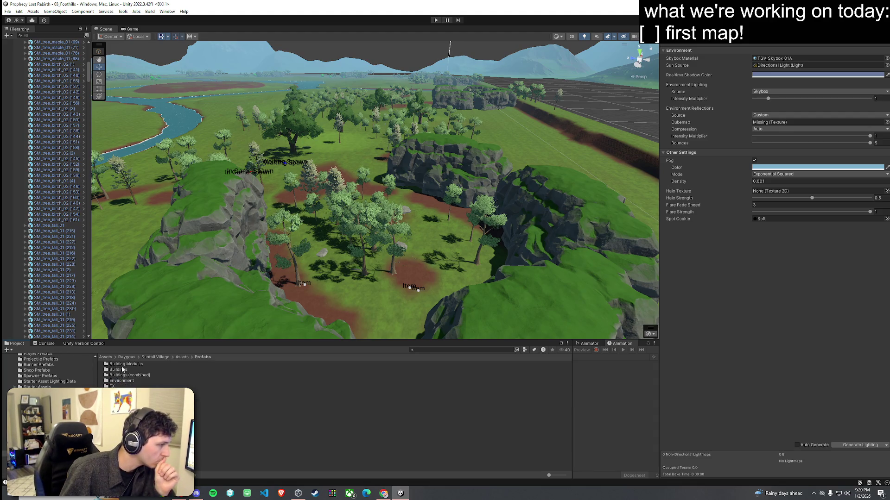
{"action": "double_click", "coordinate": [119, 397]}
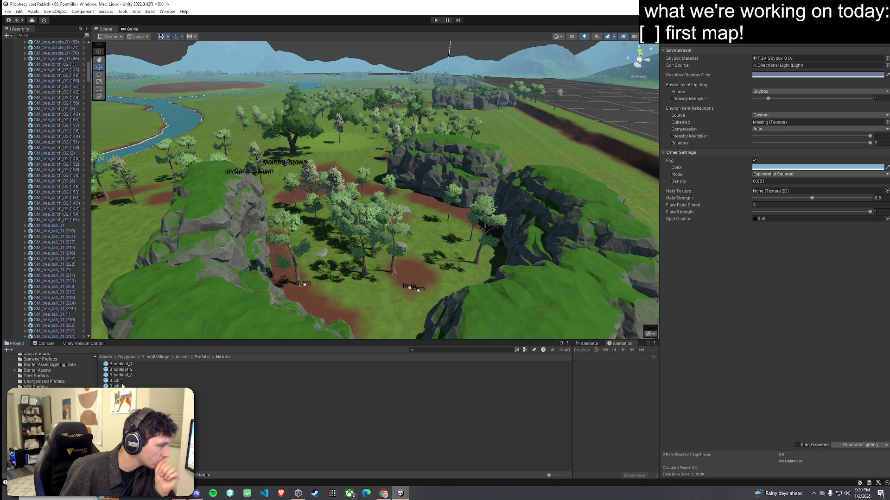
{"action": "left_click_drag", "start_coordinate": [121, 365], "coordinate": [321, 288]}
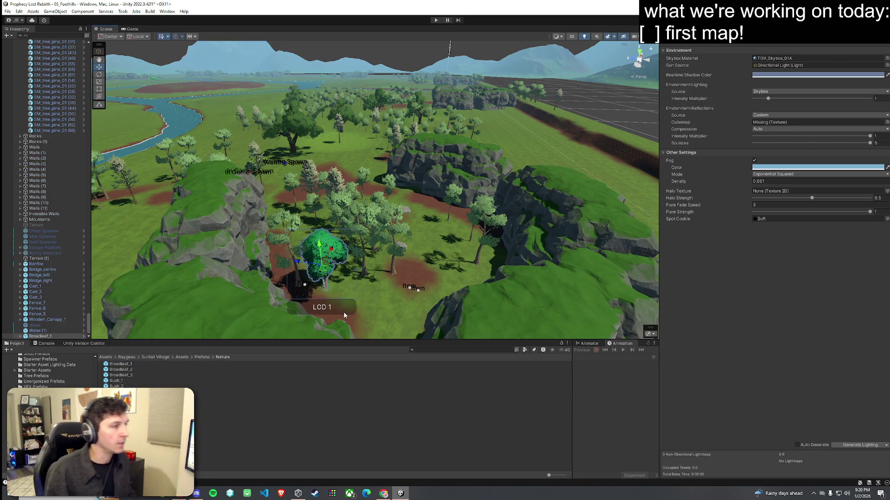
{"action": "key", "text": "ctrl+z"}
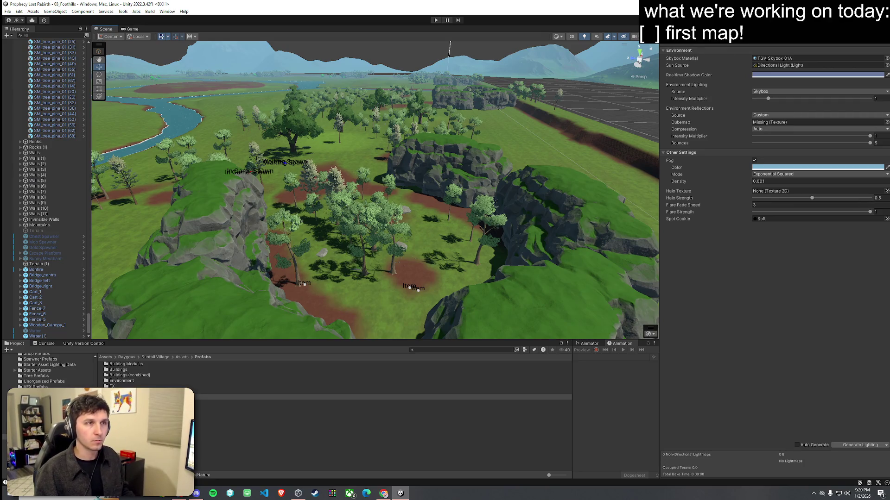
Preview the Broadleaf_1–3, Bush_1, Flowers_Yellow and stone prefabs in the Inspector.
{"action": "key", "text": "ctrl+z"}
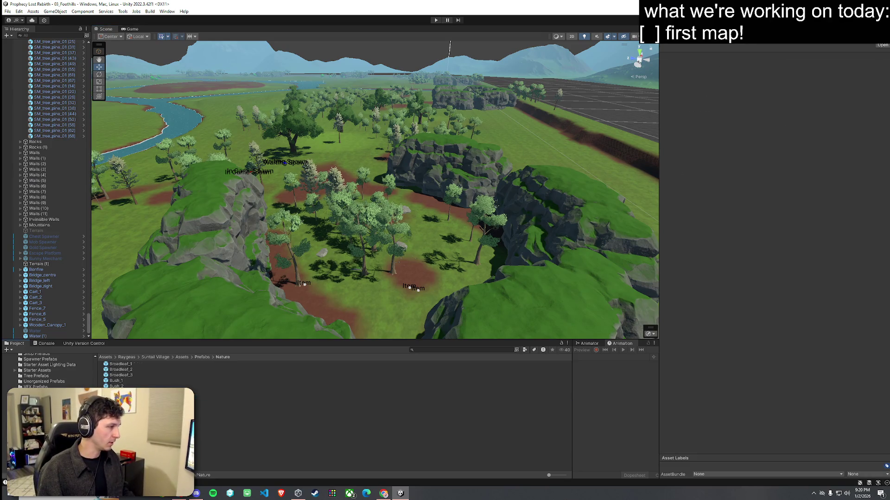
{"action": "left_click", "coordinate": [126, 365]}
{"action": "left_click", "coordinate": [131, 369]}
{"action": "left_click", "coordinate": [136, 375]}
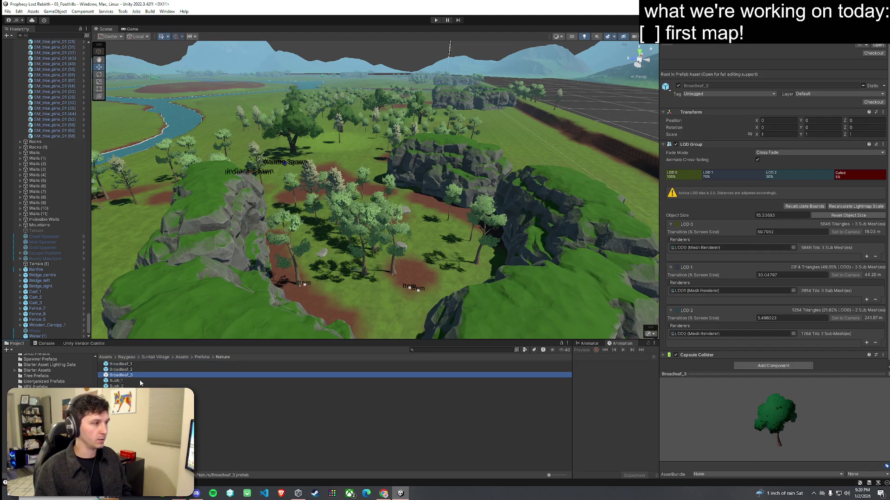
{"action": "left_click", "coordinate": [140, 381]}
{"action": "key", "text": "Down"}
{"action": "key", "text": "Down"}
{"action": "key", "text": "Down"}
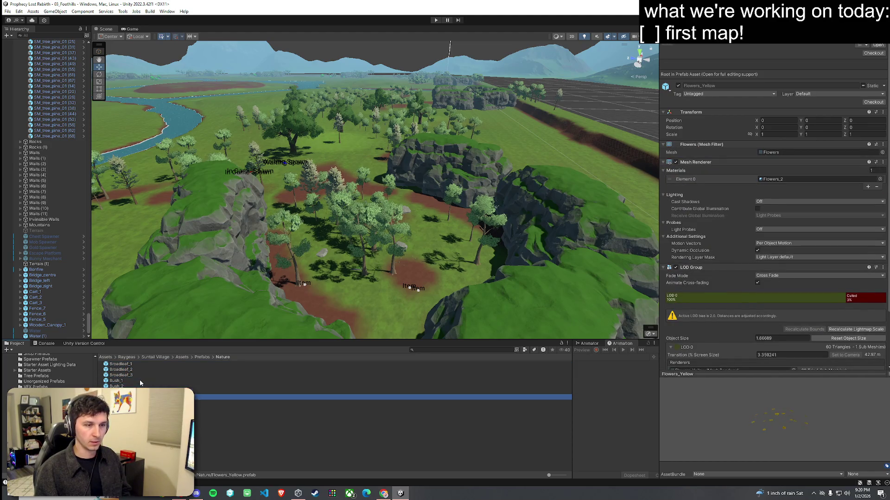
{"action": "key", "text": "Down"}
{"action": "key", "text": "Down"}
{"action": "key", "text": "Down"}
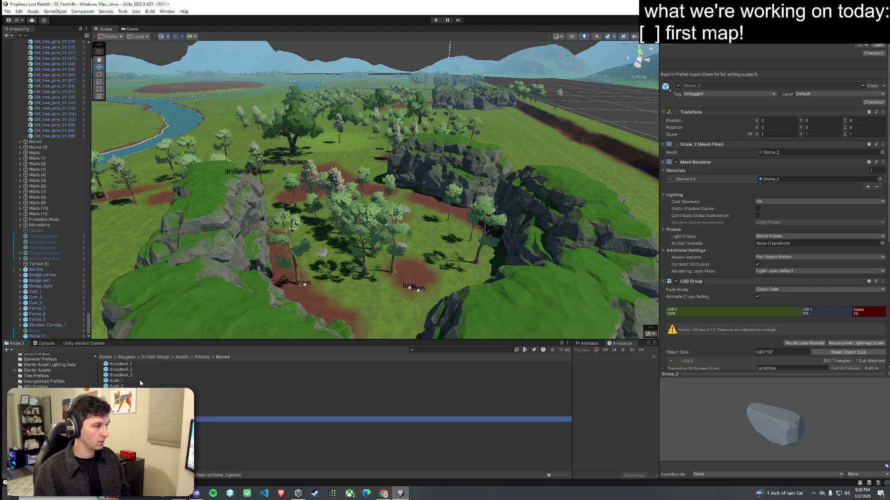
{"action": "key", "text": "Down"}
{"action": "key", "text": "Down"}
{"action": "key", "text": "Down"}
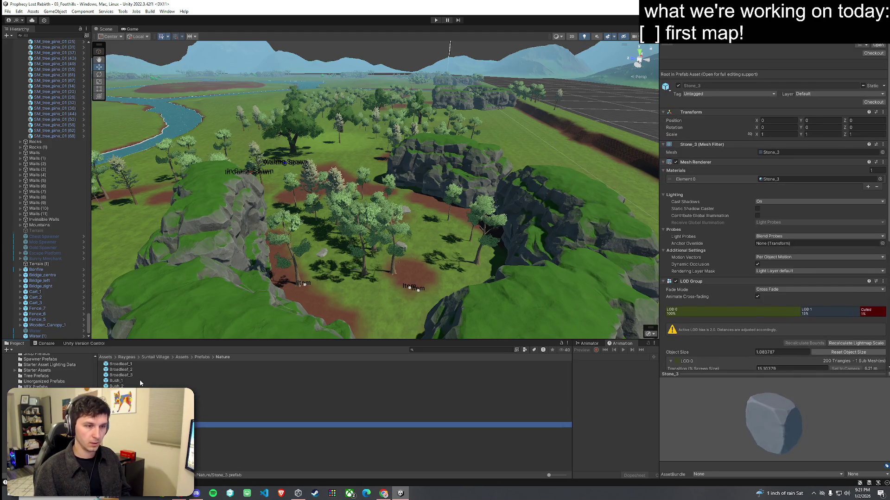
{"action": "key", "text": "Down"}
{"action": "key", "text": "Home"}
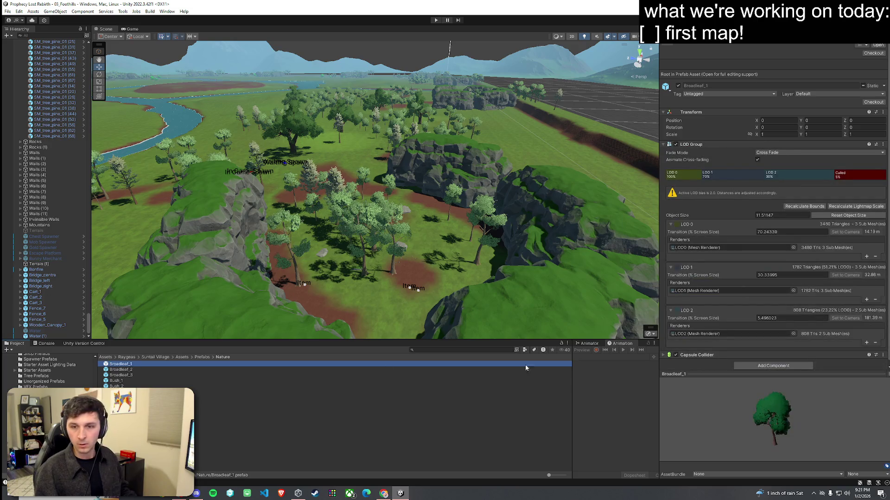
Select Terrain (1) and switch its terrain tool to Paint Trees.
{"action": "left_click", "coordinate": [470, 140]}
{"action": "left_click", "coordinate": [765, 99]}
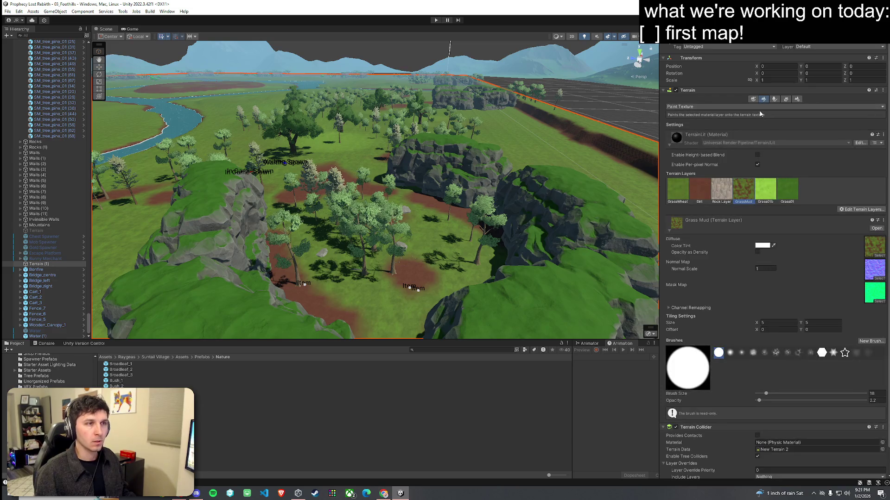
{"action": "left_click", "coordinate": [760, 106]}
{"action": "left_click", "coordinate": [767, 100]}
{"action": "left_click", "coordinate": [775, 100]}
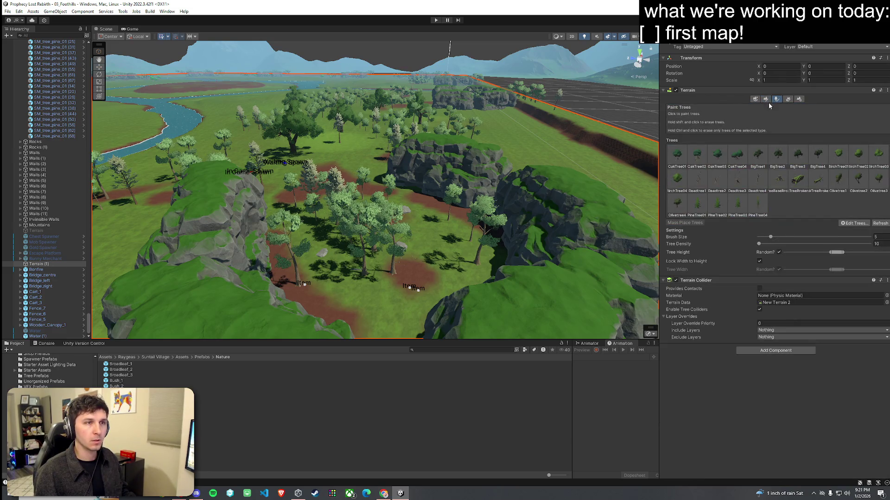
Add Broadleaf_1_1, found by searching 'broadlea', as a new tree via Edit Trees > Add Tree.
{"action": "left_click", "coordinate": [786, 99]}
{"action": "left_click", "coordinate": [776, 99]}
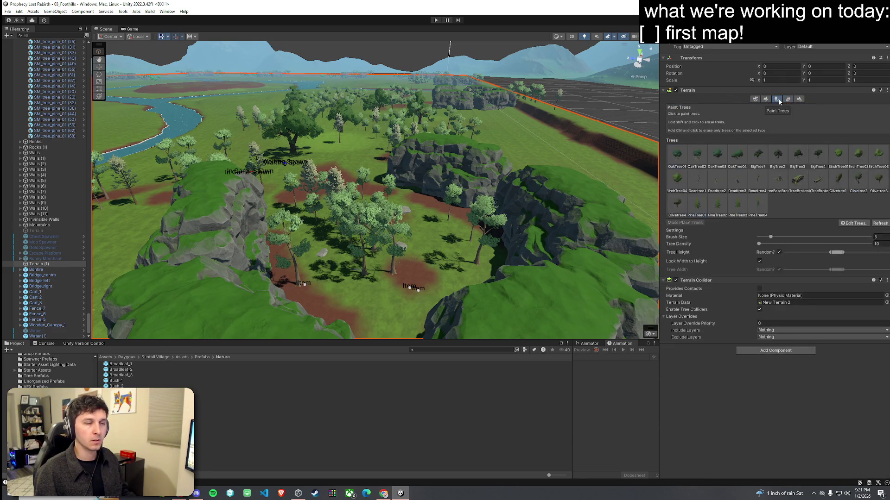
{"action": "left_click", "coordinate": [855, 222]}
{"action": "left_click", "coordinate": [858, 224]}
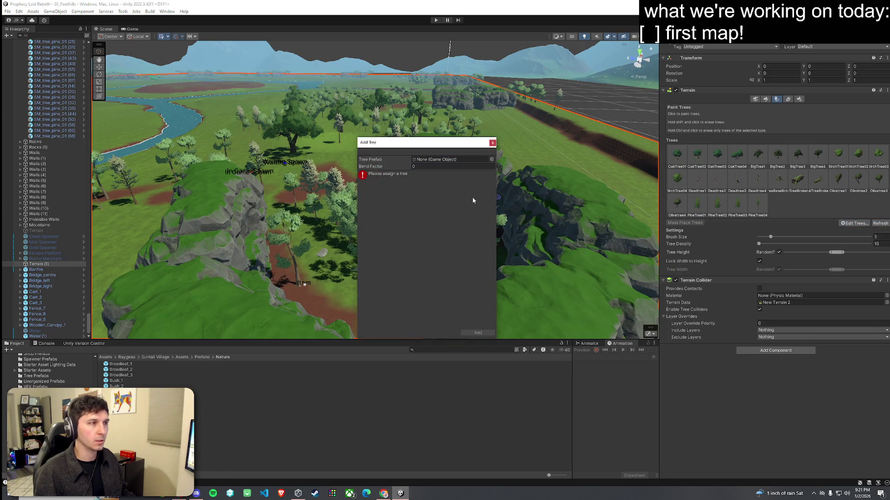
{"action": "left_click", "coordinate": [491, 159]}
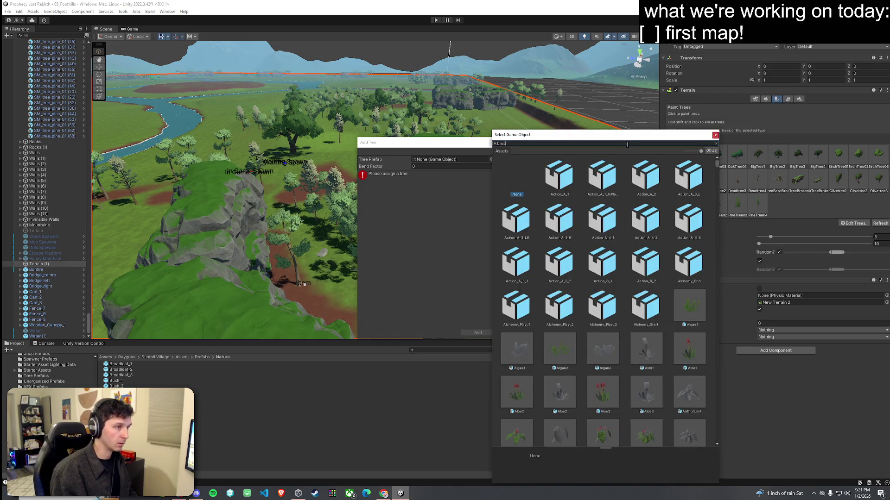
{"action": "type", "text": "broadlea"}
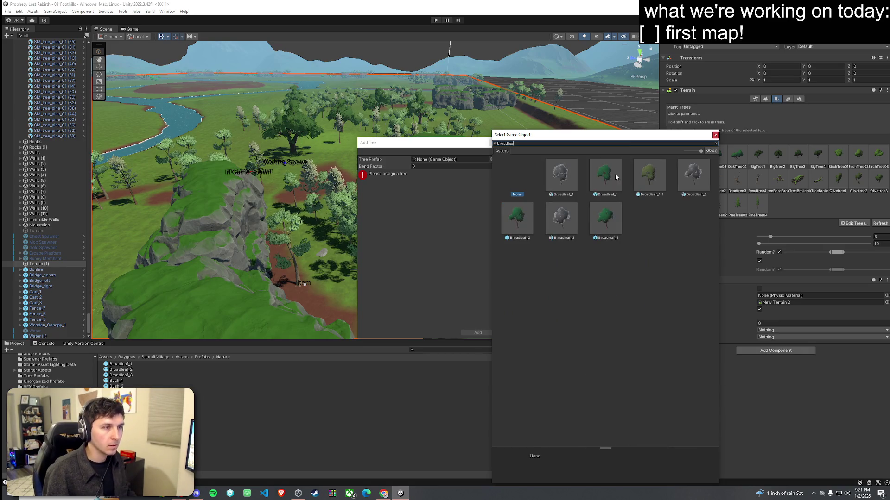
{"action": "left_click", "coordinate": [612, 175]}
{"action": "left_click", "coordinate": [653, 185]}
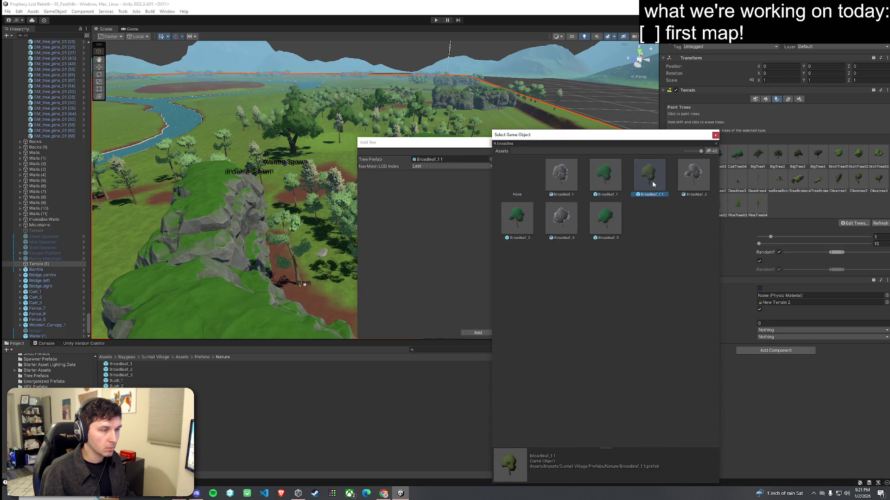
{"action": "double_click", "coordinate": [649, 183]}
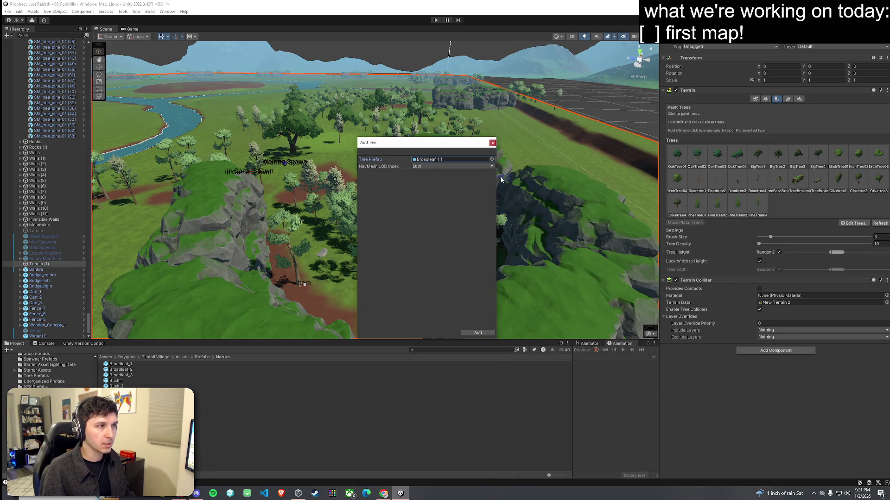
{"action": "left_click", "coordinate": [478, 333]}
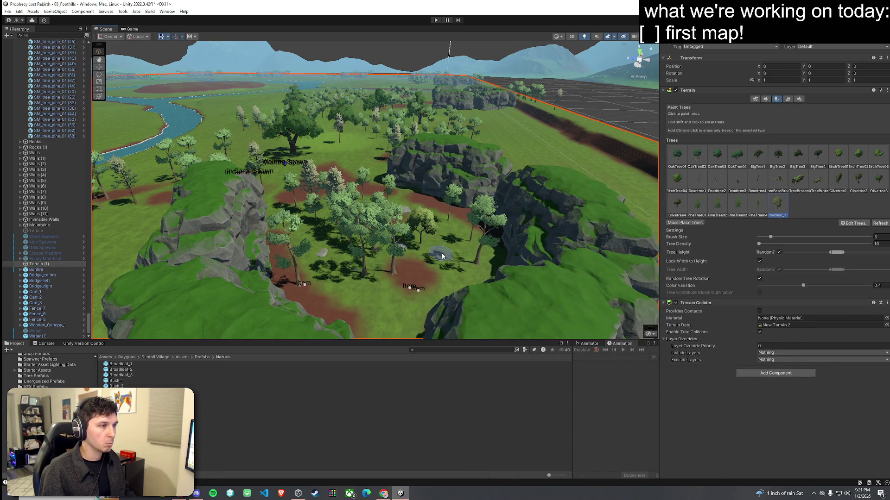
Paint broadleaf trees on the grass beside the dirt path.
{"action": "scroll", "coordinate": [425, 239], "scroll_direction": "down", "scroll_amount": 10}
{"action": "scroll", "coordinate": [442, 267], "scroll_direction": "down", "scroll_amount": 3}
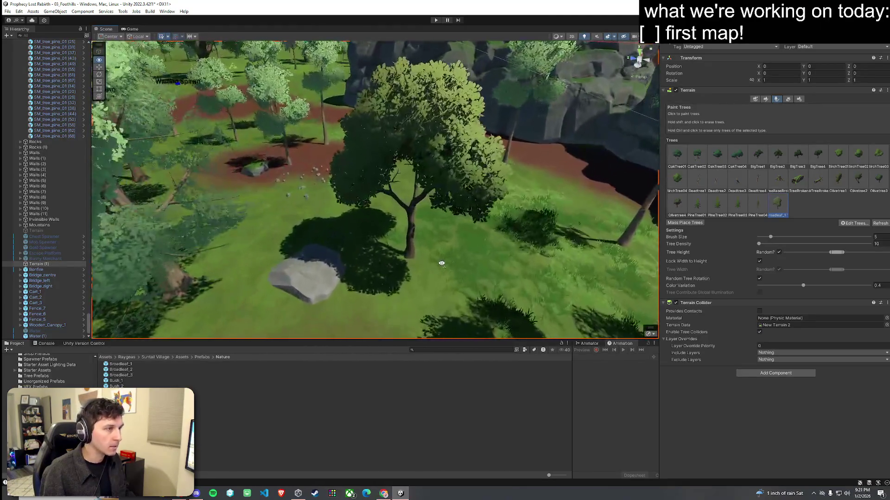
{"action": "mouse_move", "coordinate": [446, 258]}
{"action": "left_mouse_down"}
{"action": "mouse_move", "coordinate": [378, 178]}
{"action": "mouse_move", "coordinate": [380, 232]}
{"action": "mouse_move", "coordinate": [341, 195]}
{"action": "mouse_move", "coordinate": [401, 196]}
{"action": "mouse_move", "coordinate": [377, 178]}
{"action": "mouse_move", "coordinate": [352, 250]}
{"action": "mouse_move", "coordinate": [370, 177]}
{"action": "left_mouse_up"}
{"action": "left_click", "coordinate": [468, 179]}
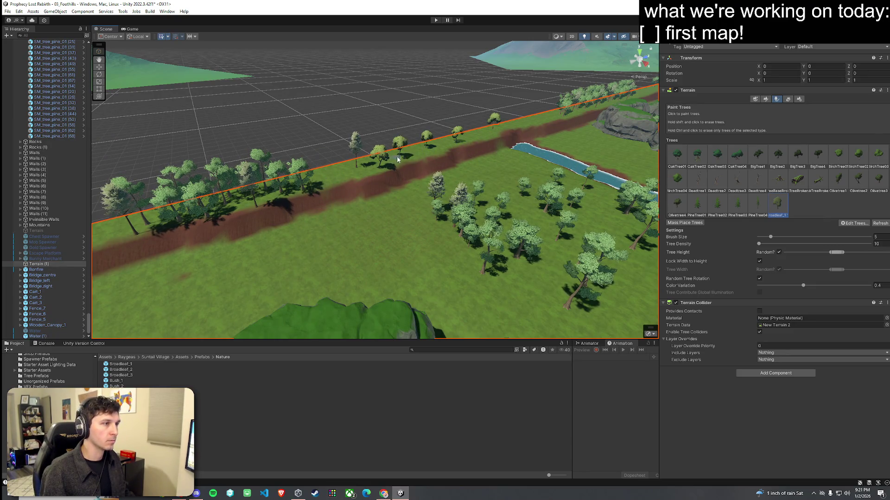
{"action": "left_click", "coordinate": [447, 145]}
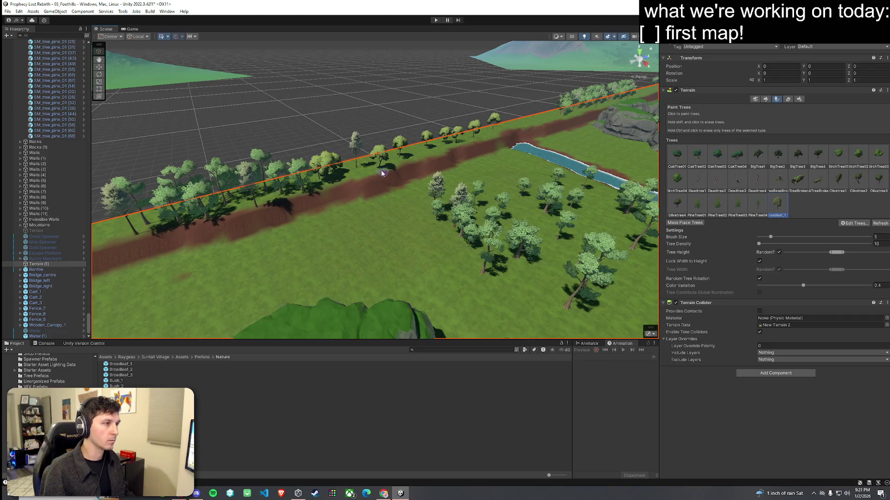
{"action": "left_click_drag", "start_coordinate": [347, 222], "coordinate": [341, 219]}
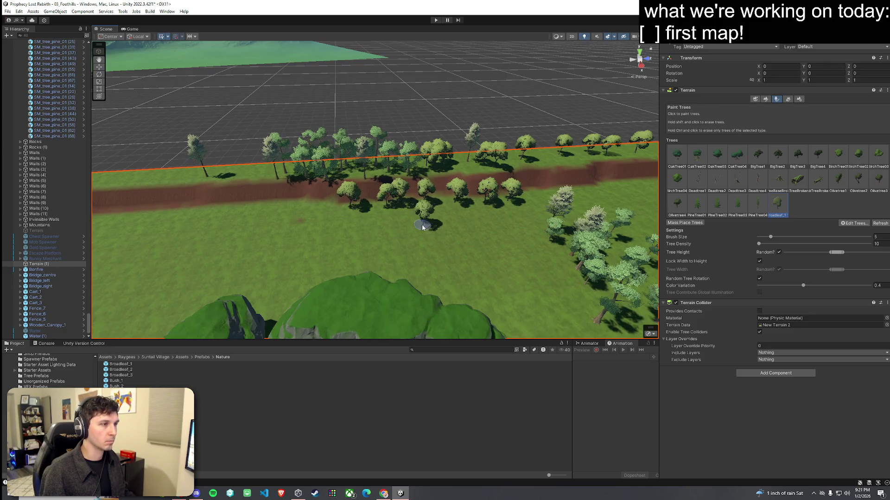
{"action": "left_click_drag", "start_coordinate": [433, 231], "coordinate": [742, 231]}
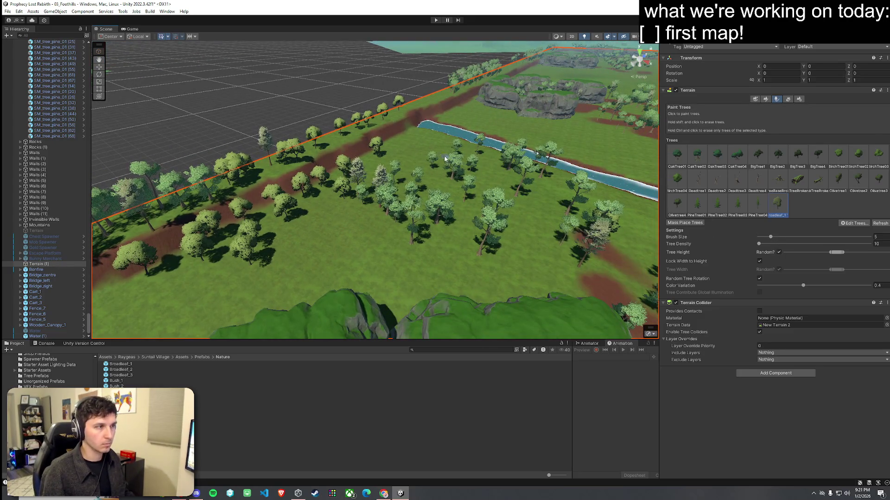
Raise the tree Brush Size to 16 and paint along the border path and terrain corner.
{"action": "left_click_drag", "start_coordinate": [778, 237], "coordinate": [782, 237]}
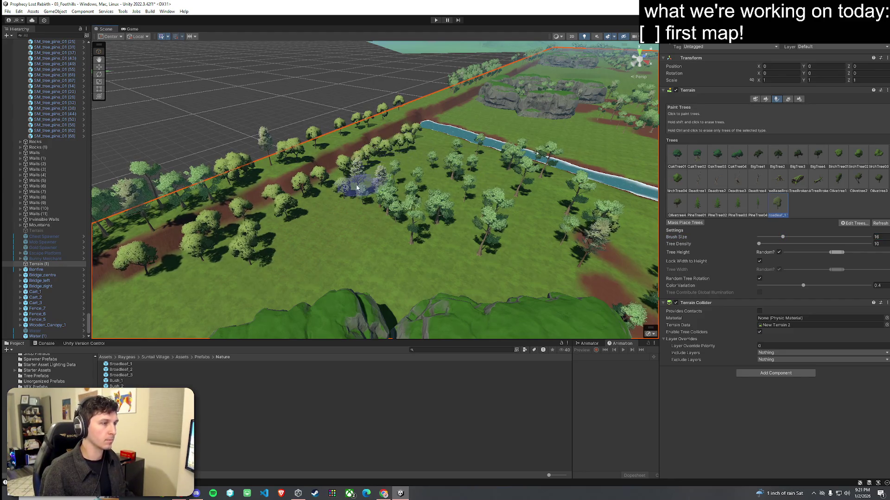
{"action": "left_click_drag", "start_coordinate": [260, 226], "coordinate": [278, 218]}
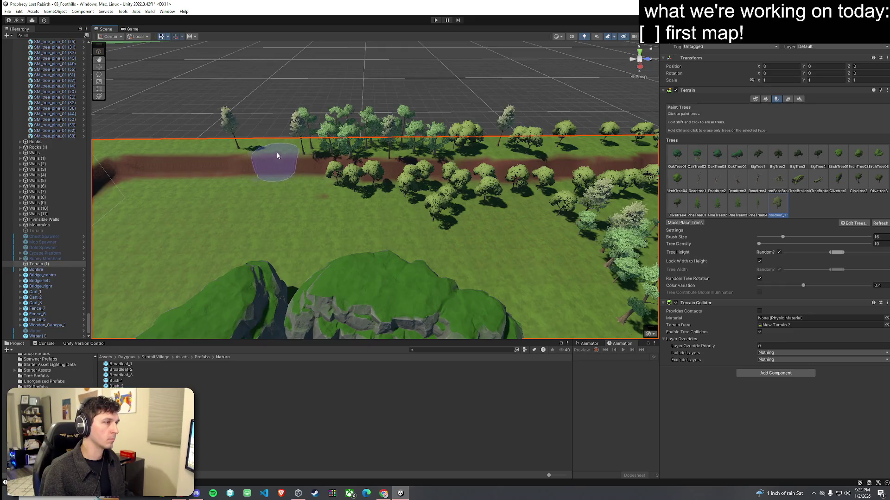
{"action": "mouse_move", "coordinate": [247, 186]}
{"action": "left_mouse_down"}
{"action": "mouse_move", "coordinate": [279, 153]}
{"action": "mouse_move", "coordinate": [207, 184]}
{"action": "left_mouse_up"}
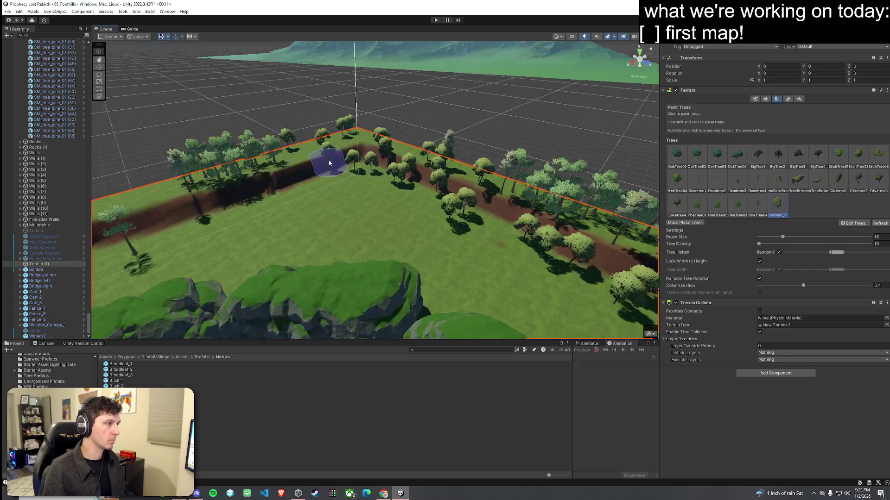
{"action": "mouse_move", "coordinate": [313, 191]}
{"action": "left_mouse_down"}
{"action": "mouse_move", "coordinate": [469, 175]}
{"action": "mouse_move", "coordinate": [428, 208]}
{"action": "mouse_move", "coordinate": [378, 172]}
{"action": "left_mouse_up"}
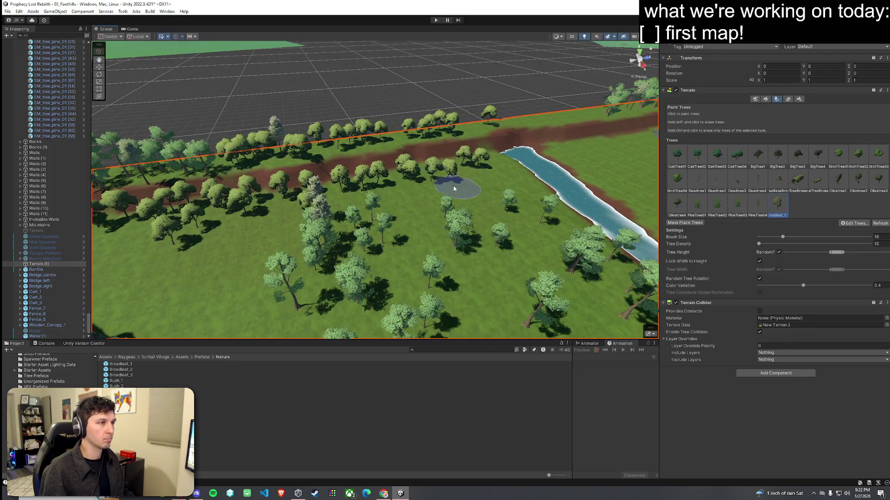
{"action": "mouse_move", "coordinate": [368, 231]}
{"action": "left_mouse_down"}
{"action": "mouse_move", "coordinate": [407, 189]}
{"action": "mouse_move", "coordinate": [410, 171]}
{"action": "mouse_move", "coordinate": [569, 165]}
{"action": "mouse_move", "coordinate": [314, 165]}
{"action": "mouse_move", "coordinate": [390, 170]}
{"action": "mouse_move", "coordinate": [411, 190]}
{"action": "mouse_move", "coordinate": [414, 215]}
{"action": "left_mouse_up"}
Add Broadleaf_1, found by searching 'broadleaf', to the terrain tree list via Add Tree.
{"action": "left_click", "coordinate": [8, 11]}
{"action": "key", "text": "Escape"}
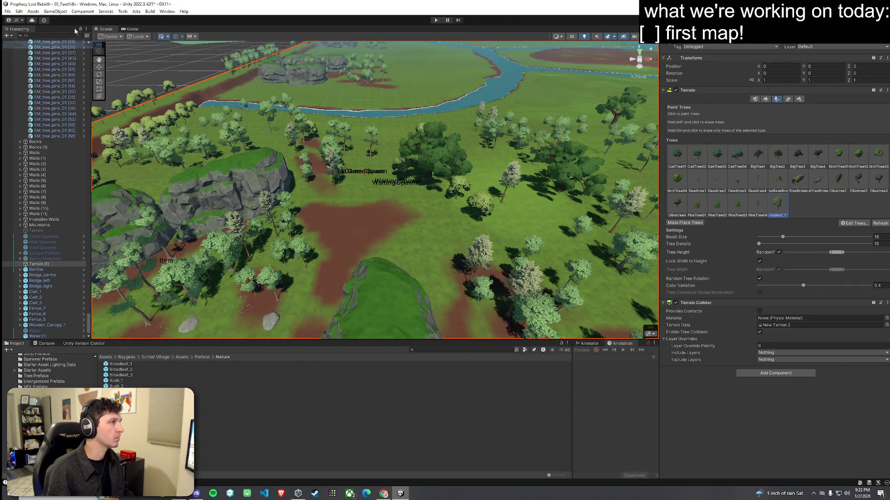
{"action": "left_click", "coordinate": [854, 223]}
{"action": "left_click", "coordinate": [853, 230]}
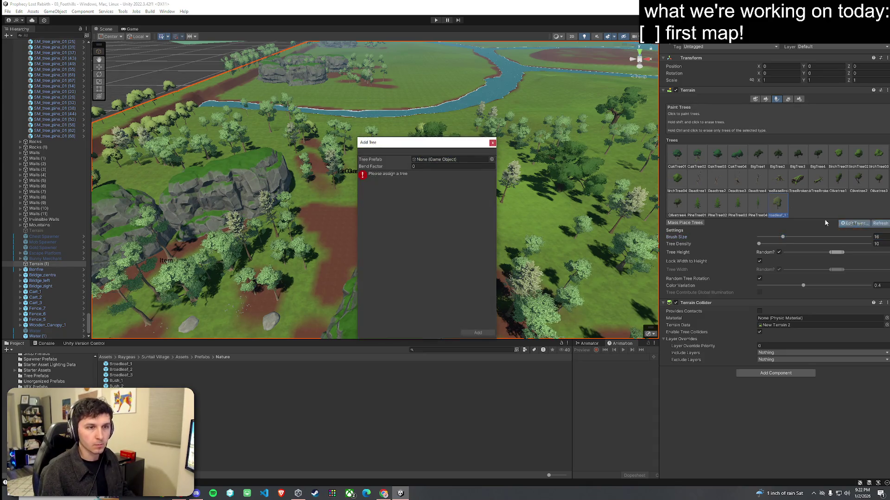
{"action": "left_click", "coordinate": [486, 160]}
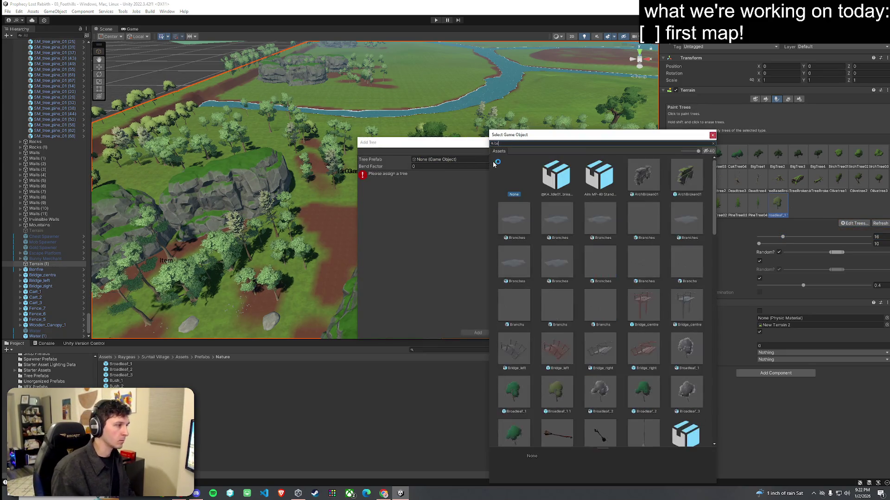
{"action": "type", "text": "broadleaf"}
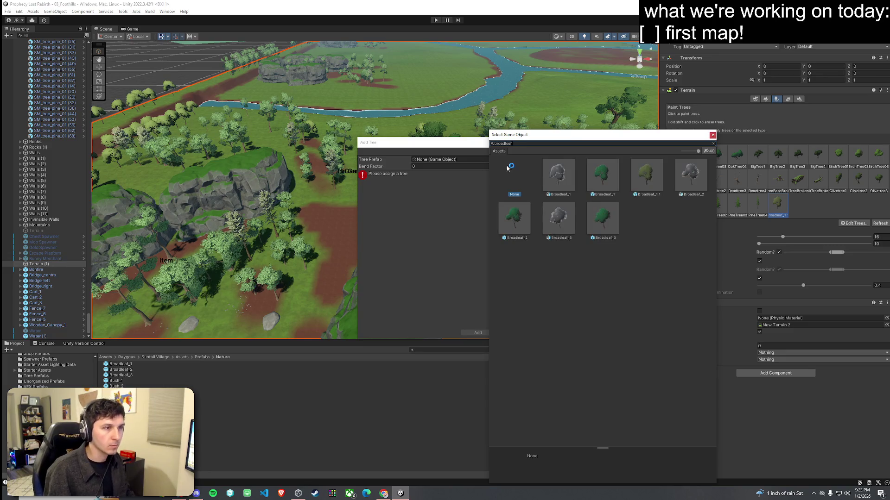
{"action": "double_click", "coordinate": [609, 181]}
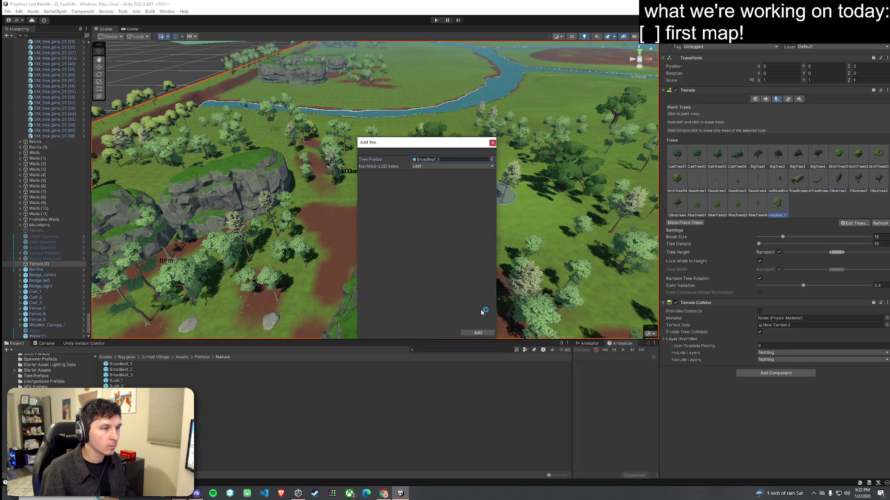
{"action": "left_click", "coordinate": [478, 333]}
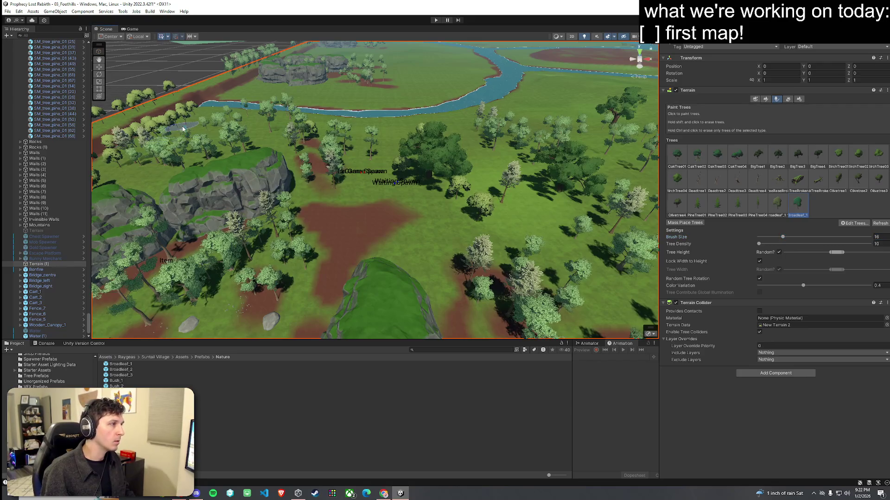
Paint Broadleaf_1 trees along the border dirt path near the river.
{"action": "scroll", "coordinate": [357, 202], "scroll_direction": "up", "scroll_amount": 2}
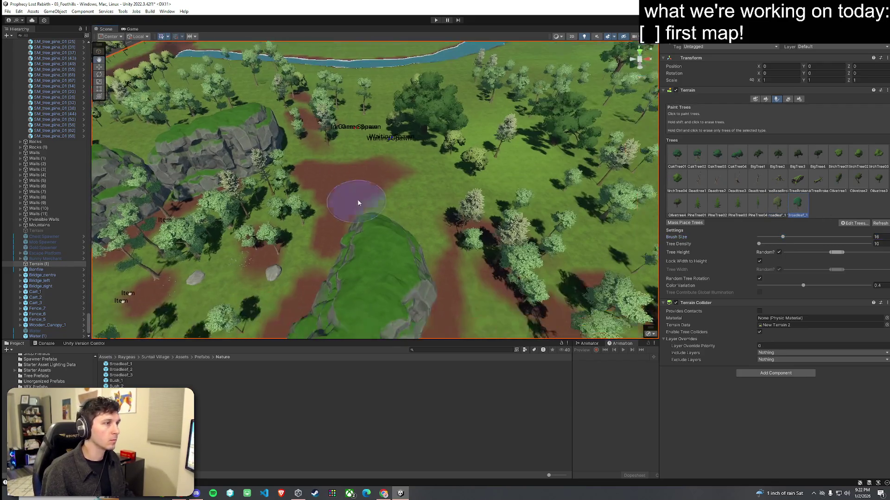
{"action": "scroll", "coordinate": [422, 213], "scroll_direction": "up", "scroll_amount": 6}
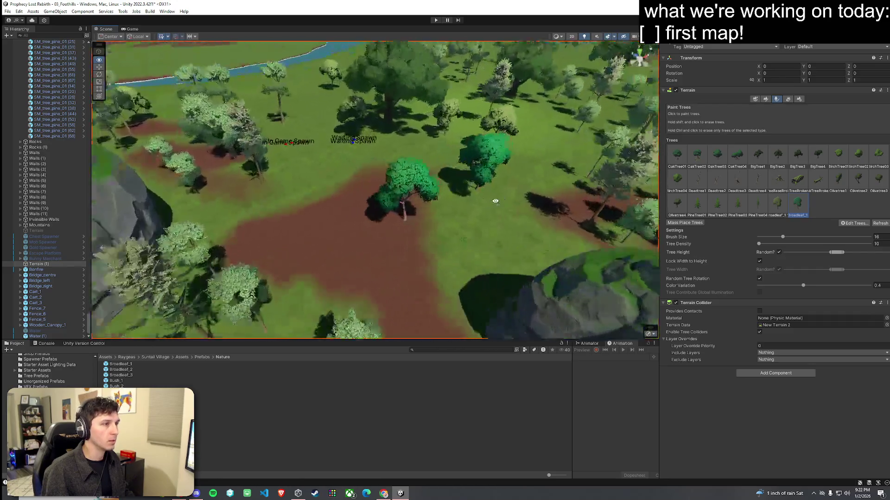
{"action": "mouse_move", "coordinate": [524, 236]}
{"action": "left_mouse_down"}
{"action": "mouse_move", "coordinate": [491, 158]}
{"action": "mouse_move", "coordinate": [476, 153]}
{"action": "mouse_move", "coordinate": [485, 226]}
{"action": "mouse_move", "coordinate": [466, 218]}
{"action": "left_mouse_up"}
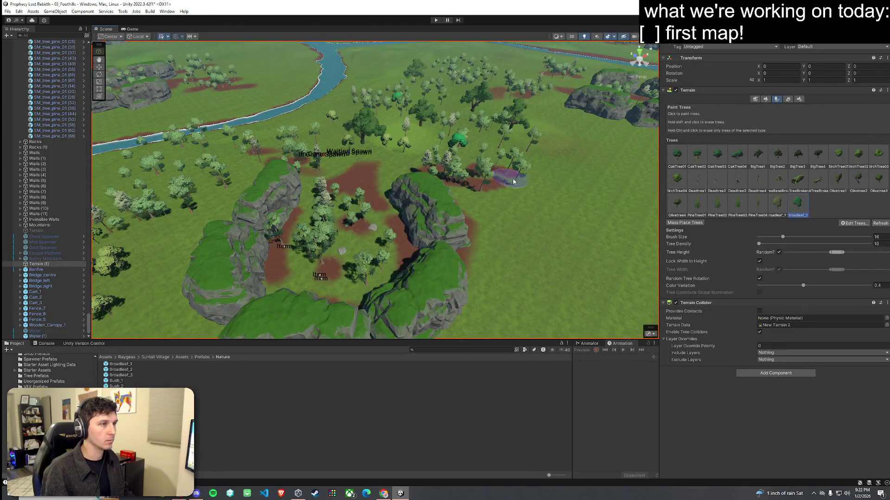
{"action": "mouse_move", "coordinate": [513, 182]}
{"action": "left_mouse_down"}
{"action": "mouse_move", "coordinate": [570, 199]}
{"action": "mouse_move", "coordinate": [355, 149]}
{"action": "left_mouse_up"}
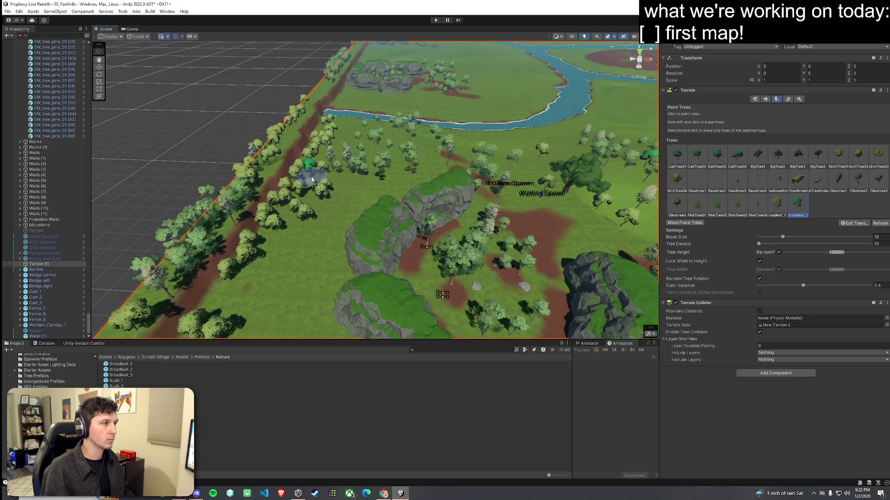
{"action": "scroll", "coordinate": [361, 140], "scroll_direction": "up", "scroll_amount": 5}
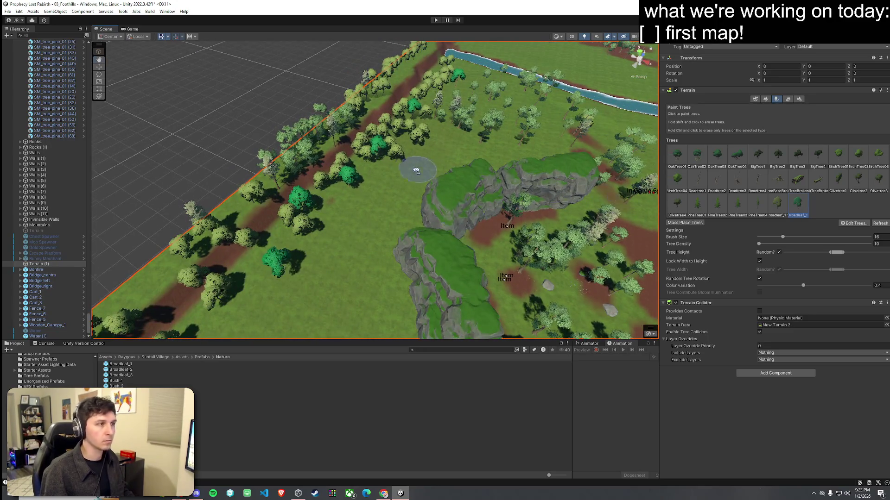
{"action": "scroll", "coordinate": [285, 171], "scroll_direction": "up", "scroll_amount": 3}
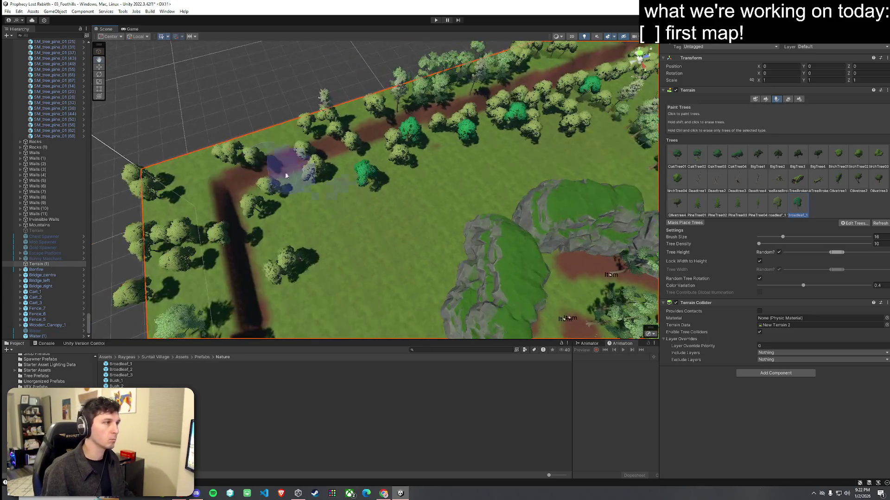
{"action": "scroll", "coordinate": [307, 225], "scroll_direction": "up", "scroll_amount": 3}
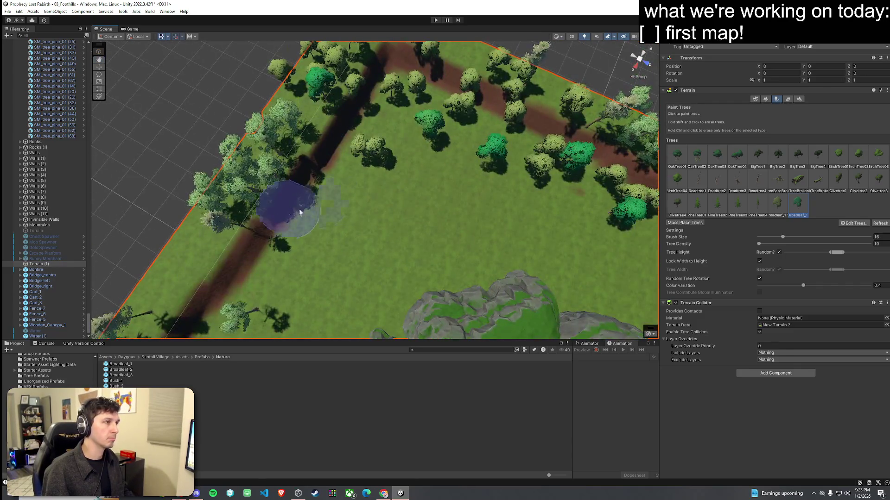
{"action": "scroll", "coordinate": [393, 194], "scroll_direction": "down", "scroll_amount": 5}
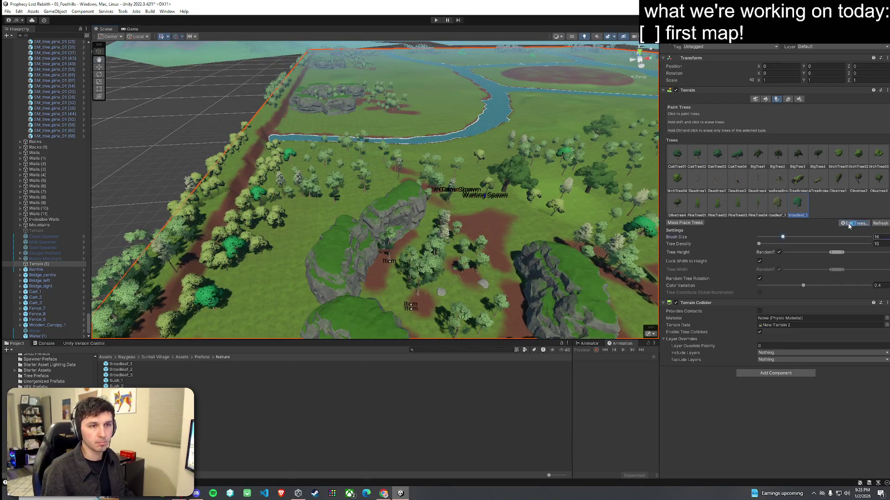
Add Broadleaf_2, found by searching 'broad', as another paintable terrain tree.
{"action": "left_click", "coordinate": [849, 224]}
{"action": "left_click", "coordinate": [851, 227]}
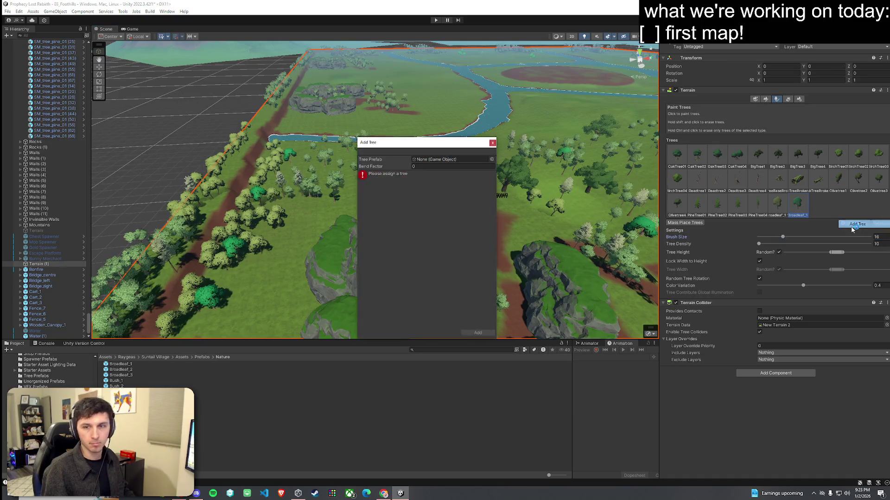
{"action": "left_click", "coordinate": [491, 159]}
{"action": "type", "text": "broad"}
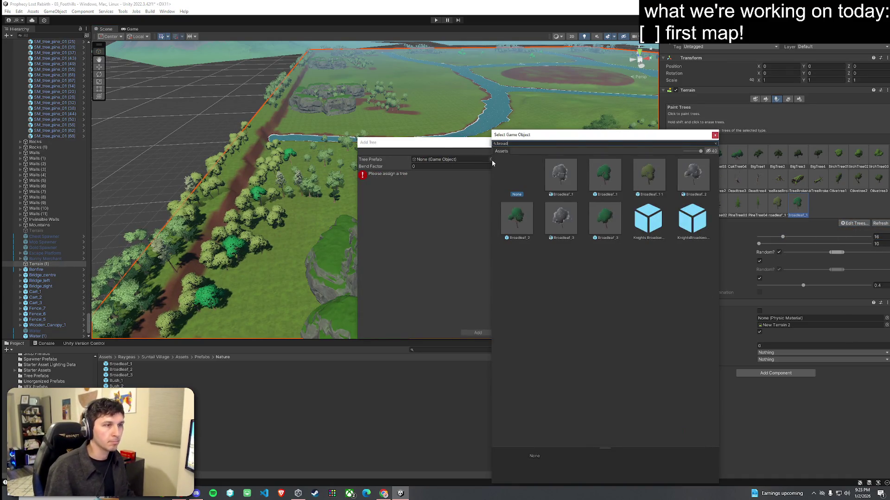
{"action": "double_click", "coordinate": [519, 220]}
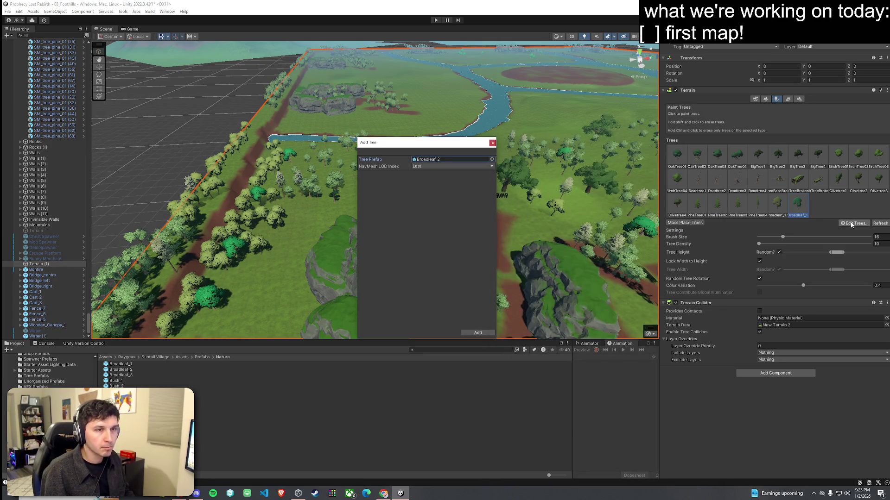
{"action": "left_click", "coordinate": [478, 333]}
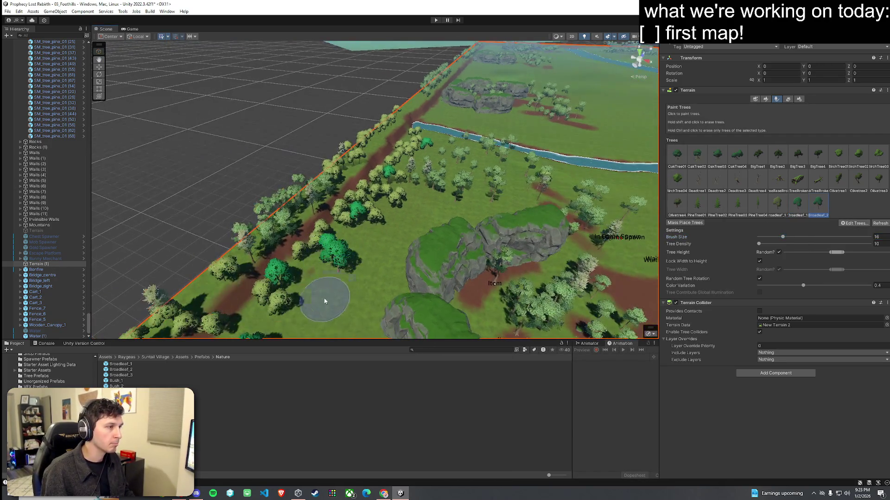
Paint a stroke of Broadleaf_2 trees along the border path at the map's edge.
{"action": "left_click_drag", "start_coordinate": [324, 301], "coordinate": [230, 281]}
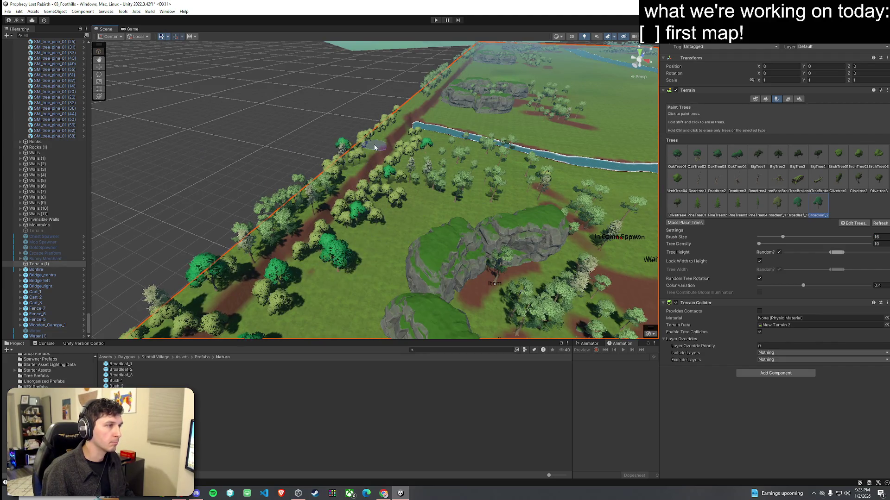